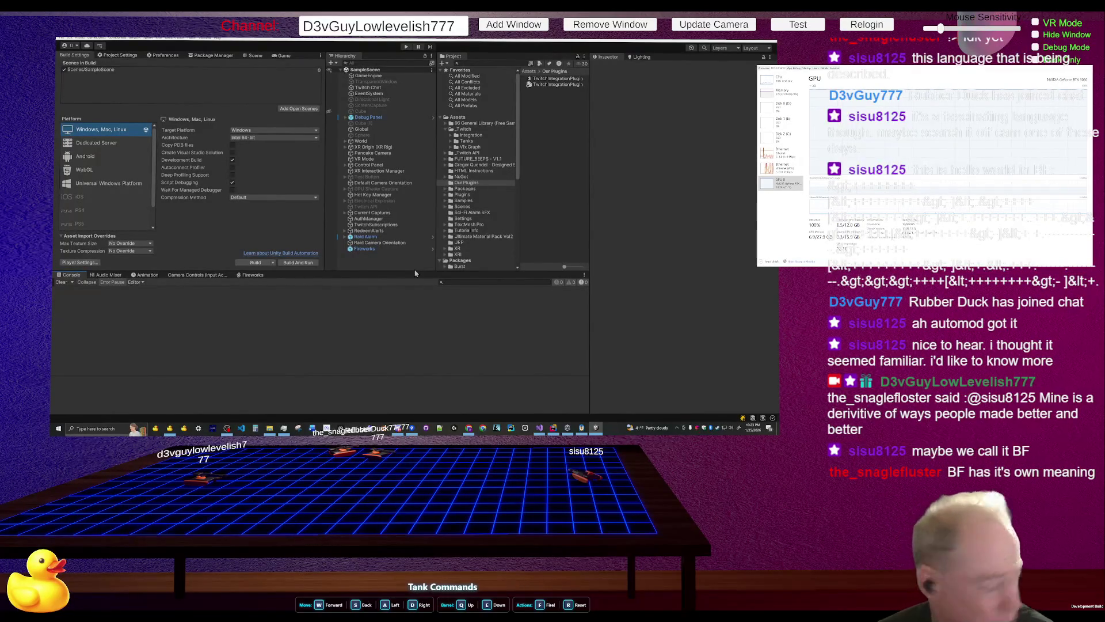
Switch to the terminal to review the DesktopCapture.cs code diff
{"action": "key", "text": "alt+Tab"}
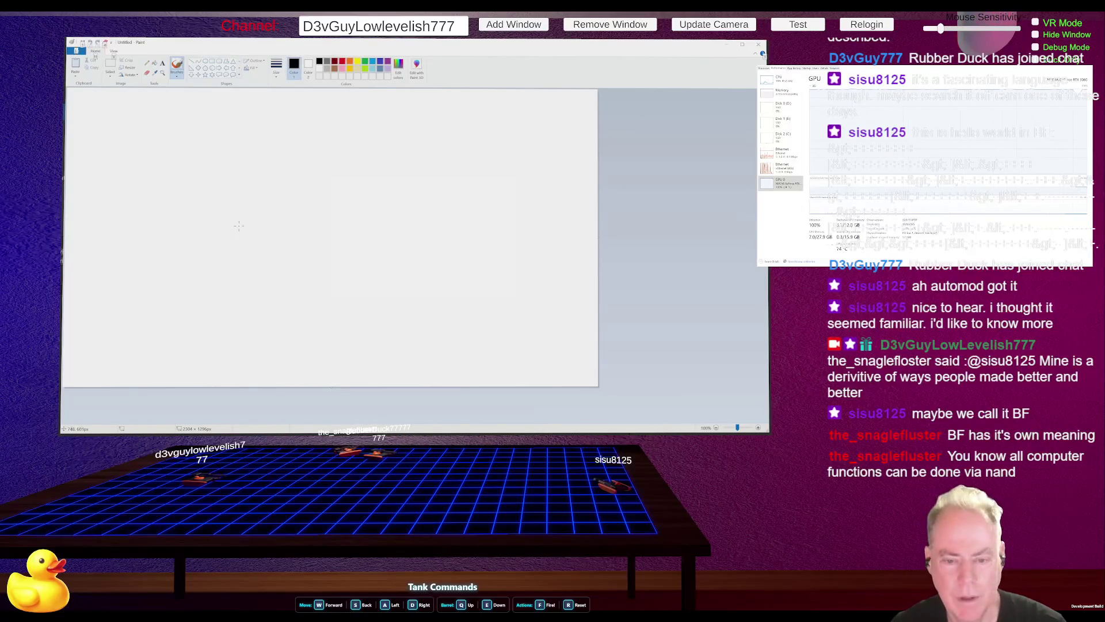
Freehand-draw four arch-shaped gates: two side by side, one below, one above, with leads
{"action": "mouse_move", "coordinate": [173, 256]}
{"action": "left_mouse_down"}
{"action": "mouse_move", "coordinate": [172, 217]}
{"action": "mouse_move", "coordinate": [190, 252]}
{"action": "mouse_move", "coordinate": [177, 275]}
{"action": "mouse_move", "coordinate": [188, 273]}
{"action": "left_mouse_up"}
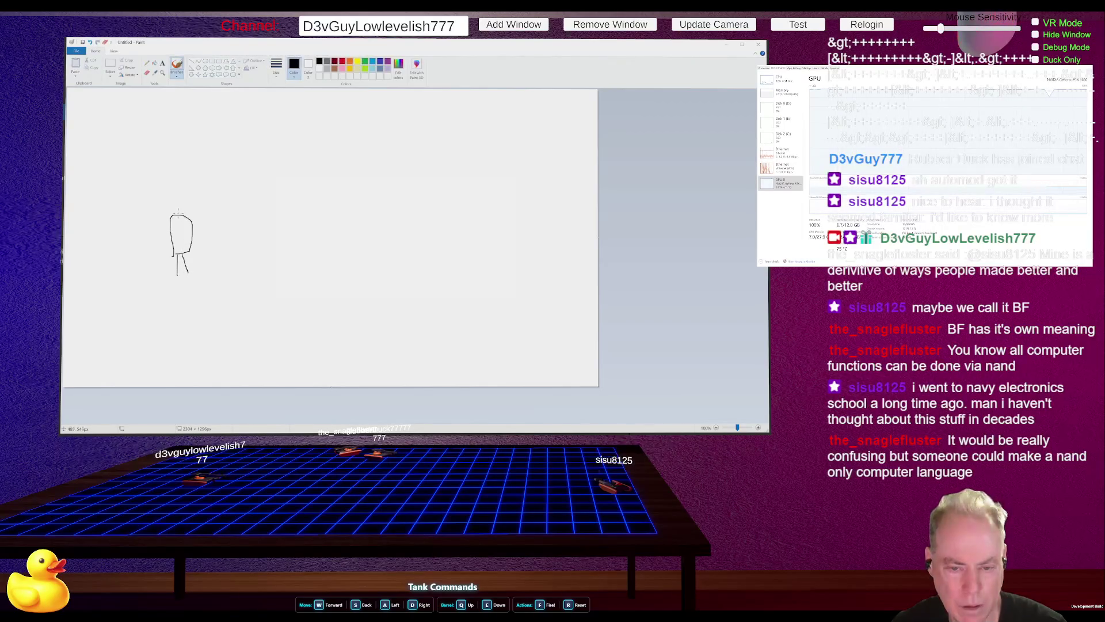
{"action": "left_click_drag", "start_coordinate": [185, 214], "coordinate": [175, 209]}
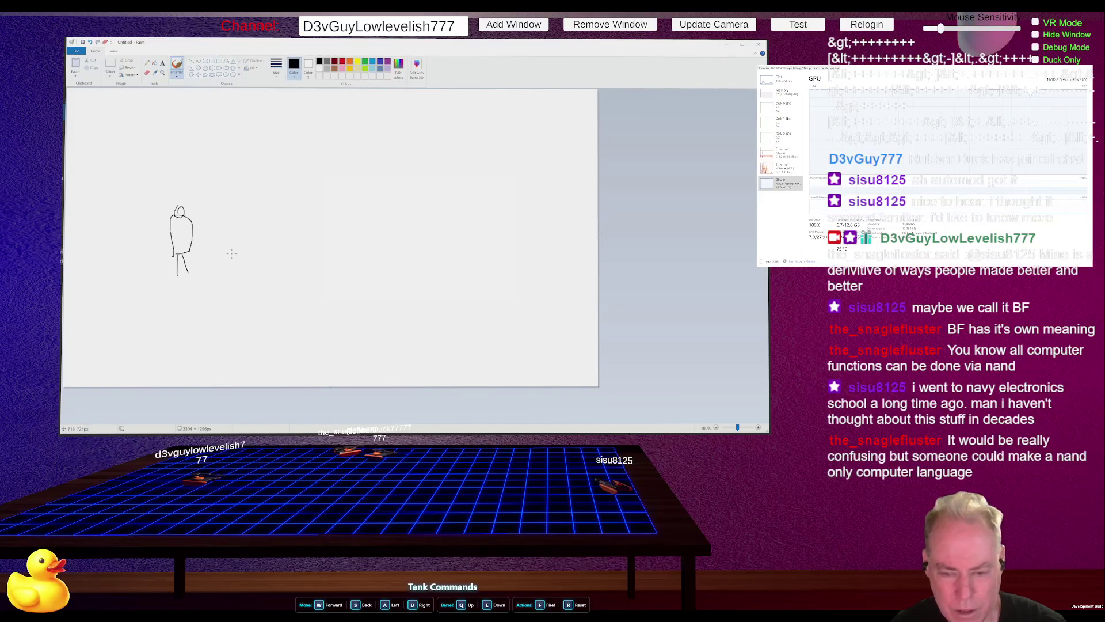
{"action": "mouse_move", "coordinate": [233, 253]}
{"action": "left_mouse_down"}
{"action": "mouse_move", "coordinate": [231, 229]}
{"action": "mouse_move", "coordinate": [256, 225]}
{"action": "mouse_move", "coordinate": [261, 252]}
{"action": "mouse_move", "coordinate": [231, 252]}
{"action": "mouse_move", "coordinate": [257, 290]}
{"action": "left_mouse_up"}
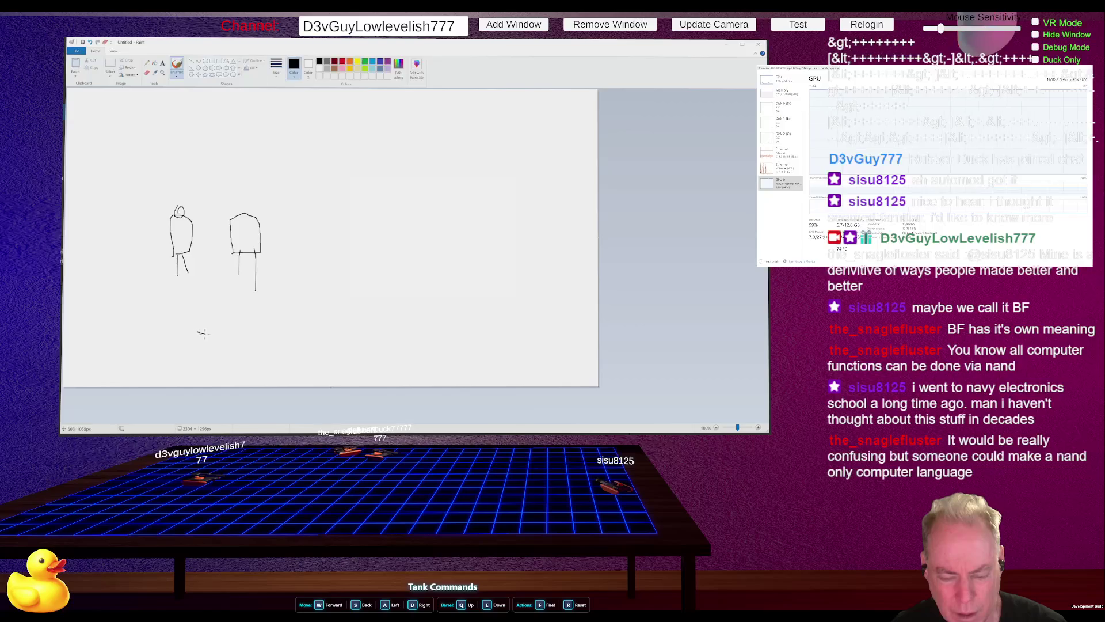
{"action": "mouse_move", "coordinate": [197, 332]}
{"action": "left_mouse_down"}
{"action": "mouse_move", "coordinate": [216, 334]}
{"action": "mouse_move", "coordinate": [215, 304]}
{"action": "mouse_move", "coordinate": [198, 333]}
{"action": "mouse_move", "coordinate": [215, 300]}
{"action": "left_mouse_up"}
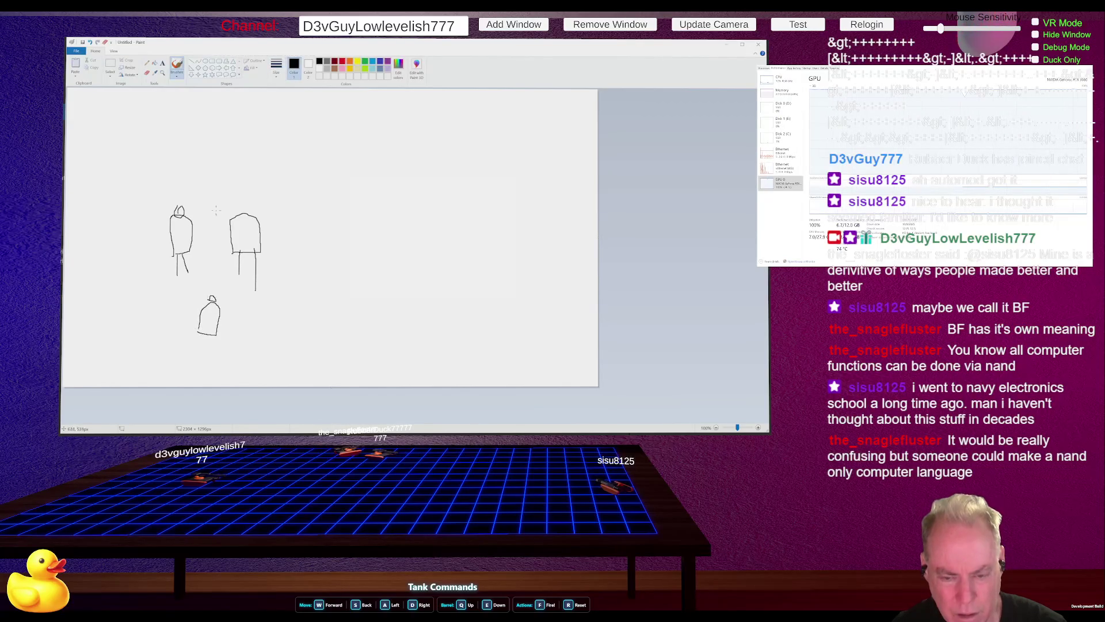
{"action": "mouse_move", "coordinate": [199, 171]}
{"action": "left_mouse_down"}
{"action": "mouse_move", "coordinate": [223, 176]}
{"action": "mouse_move", "coordinate": [225, 154]}
{"action": "mouse_move", "coordinate": [209, 147]}
{"action": "mouse_move", "coordinate": [200, 171]}
{"action": "mouse_move", "coordinate": [216, 125]}
{"action": "left_mouse_up"}
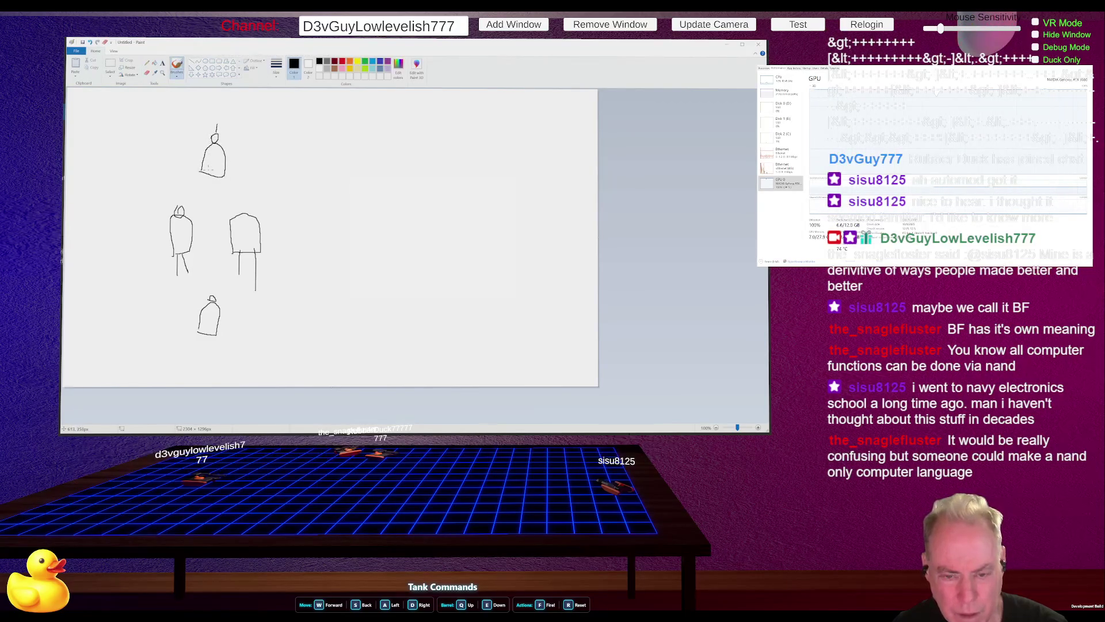
{"action": "mouse_move", "coordinate": [209, 175]}
{"action": "left_mouse_down"}
{"action": "mouse_move", "coordinate": [181, 209]}
{"action": "mouse_move", "coordinate": [236, 204]}
{"action": "mouse_move", "coordinate": [239, 213]}
{"action": "left_mouse_up"}
Draw wires from the top gate to the right gate, down the left side, and around the bottom gate
{"action": "mouse_move", "coordinate": [187, 272]}
{"action": "left_mouse_down"}
{"action": "mouse_move", "coordinate": [191, 292]}
{"action": "mouse_move", "coordinate": [205, 296]}
{"action": "mouse_move", "coordinate": [236, 295]}
{"action": "mouse_move", "coordinate": [236, 275]}
{"action": "left_mouse_up"}
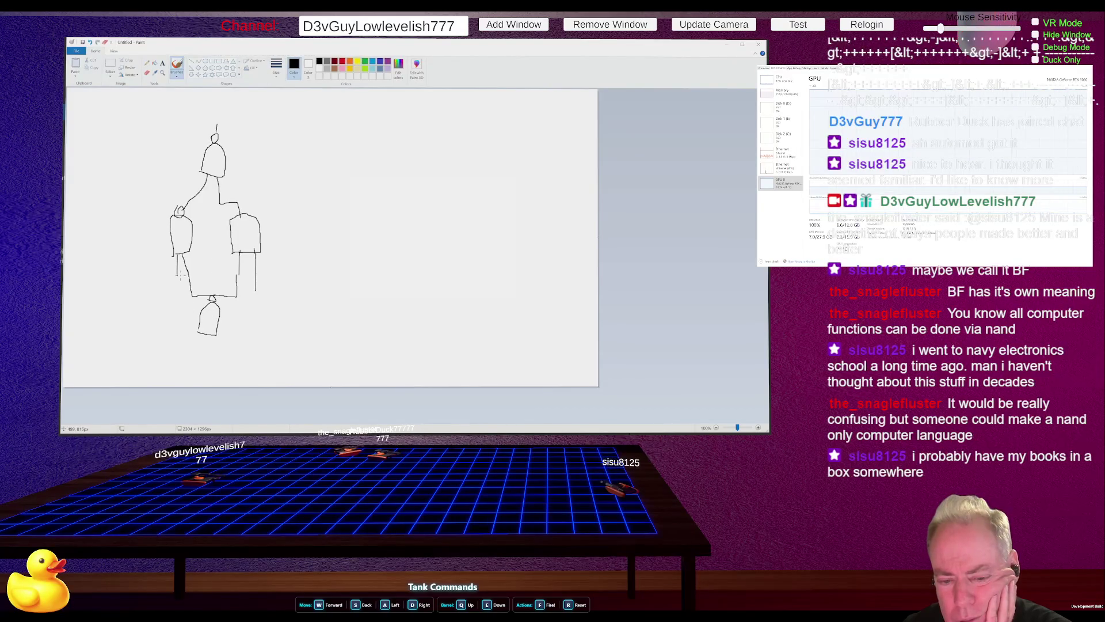
{"action": "mouse_move", "coordinate": [176, 273]}
{"action": "left_mouse_down"}
{"action": "mouse_move", "coordinate": [176, 352]}
{"action": "mouse_move", "coordinate": [195, 354]}
{"action": "mouse_move", "coordinate": [201, 342]}
{"action": "mouse_move", "coordinate": [200, 373]}
{"action": "mouse_move", "coordinate": [260, 355]}
{"action": "mouse_move", "coordinate": [256, 281]}
{"action": "left_mouse_up"}
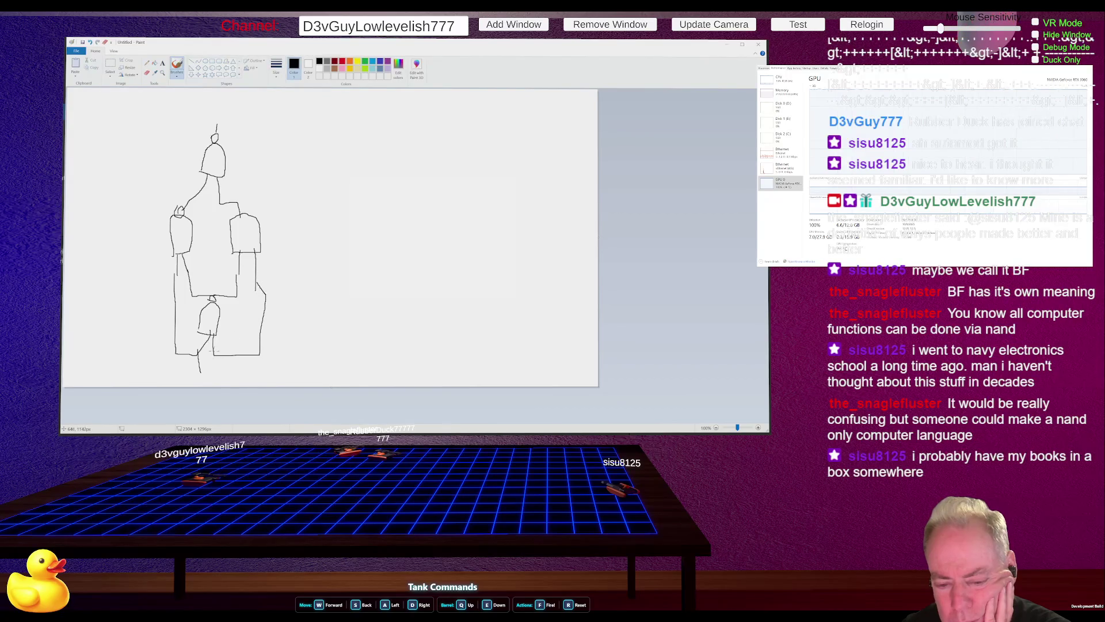
{"action": "left_click_drag", "start_coordinate": [214, 352], "coordinate": [223, 381]}
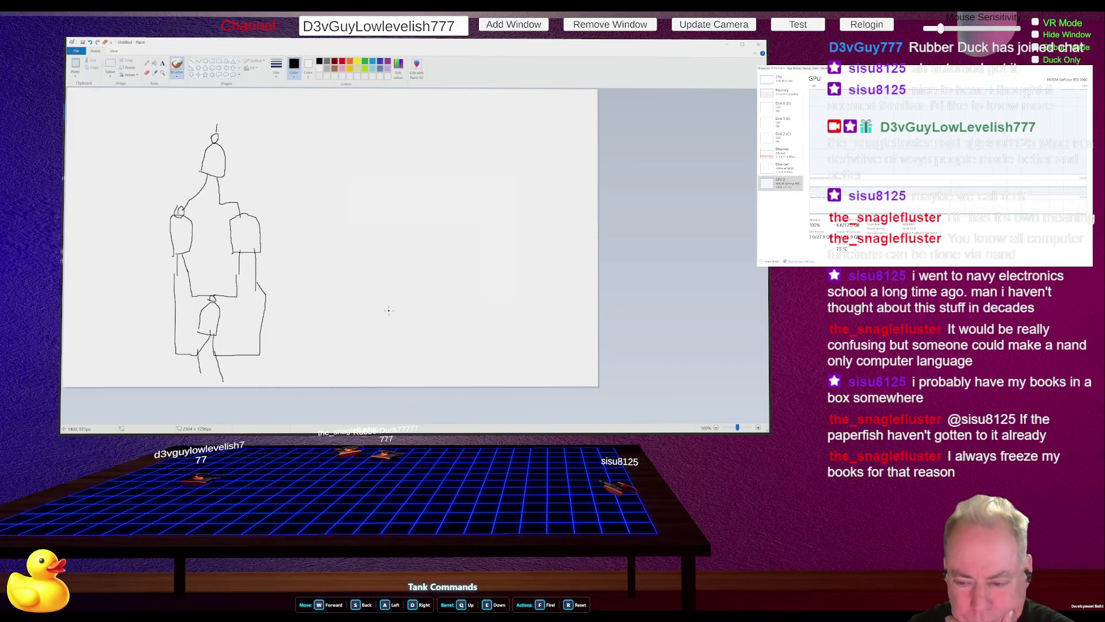
Draw a small lower gate with an input bump and two output leads below it
{"action": "mouse_move", "coordinate": [387, 309]}
{"action": "left_mouse_down"}
{"action": "mouse_move", "coordinate": [407, 306]}
{"action": "mouse_move", "coordinate": [395, 273]}
{"action": "mouse_move", "coordinate": [387, 310]}
{"action": "left_mouse_up"}
{"action": "left_click_drag", "start_coordinate": [395, 277], "coordinate": [400, 270]}
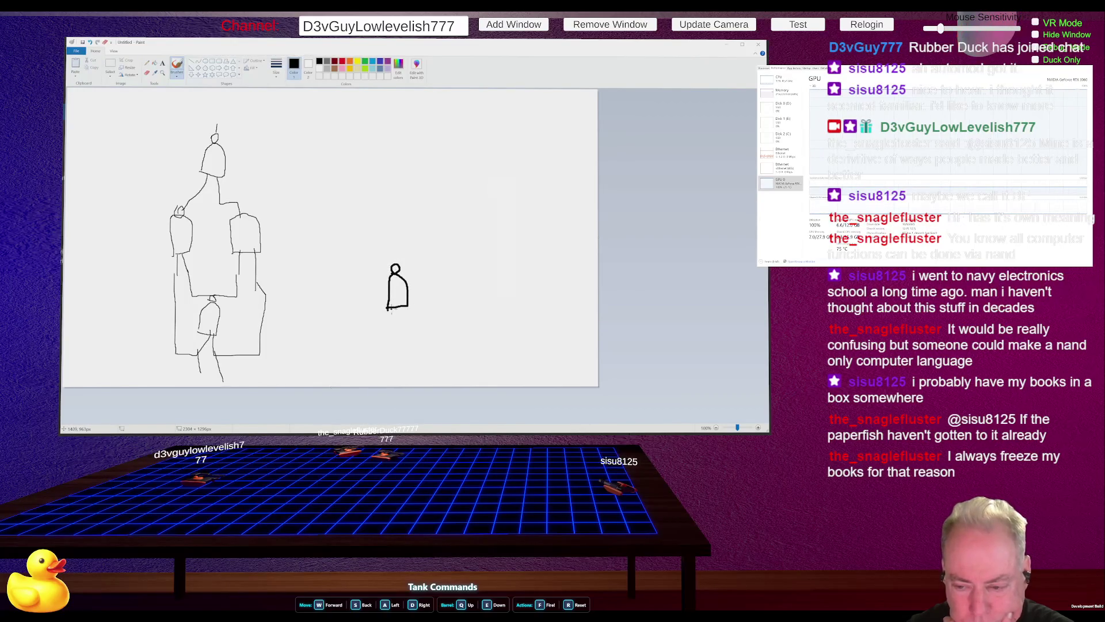
{"action": "left_click_drag", "start_coordinate": [390, 309], "coordinate": [392, 352]}
{"action": "left_click_drag", "start_coordinate": [405, 307], "coordinate": [407, 344]}
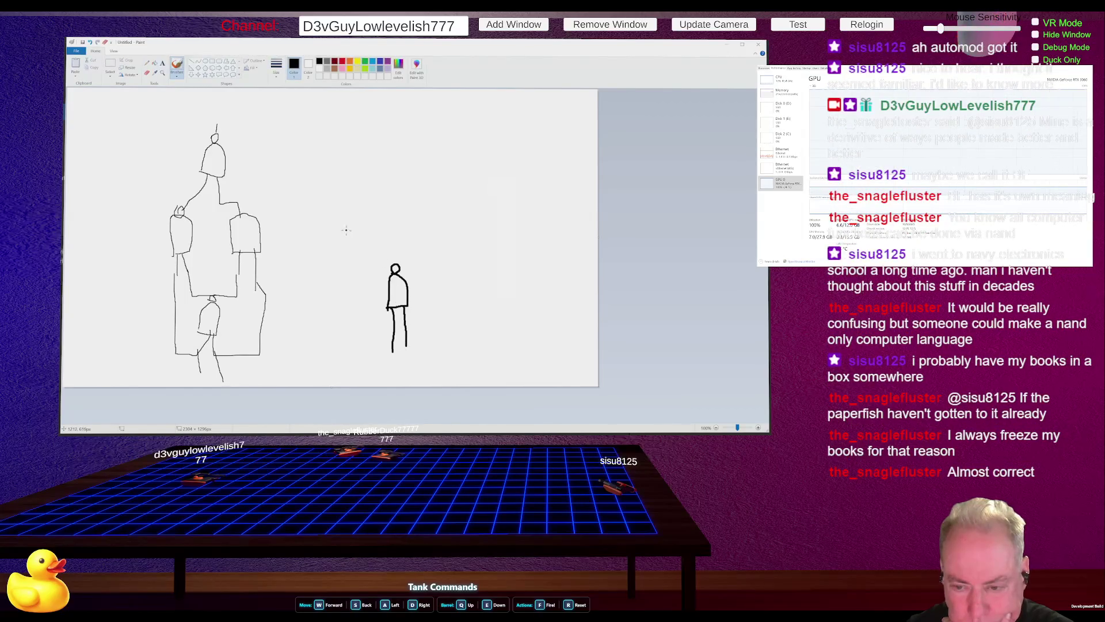
Add two upper-row gates and a top gate, wiring the top gate down into both
{"action": "mouse_move", "coordinate": [336, 239]}
{"action": "left_mouse_down"}
{"action": "mouse_move", "coordinate": [373, 239]}
{"action": "mouse_move", "coordinate": [371, 203]}
{"action": "mouse_move", "coordinate": [329, 216]}
{"action": "mouse_move", "coordinate": [335, 243]}
{"action": "left_mouse_up"}
{"action": "mouse_move", "coordinate": [428, 243]}
{"action": "left_mouse_down"}
{"action": "mouse_move", "coordinate": [454, 245]}
{"action": "mouse_move", "coordinate": [460, 225]}
{"action": "mouse_move", "coordinate": [428, 199]}
{"action": "mouse_move", "coordinate": [425, 244]}
{"action": "left_mouse_up"}
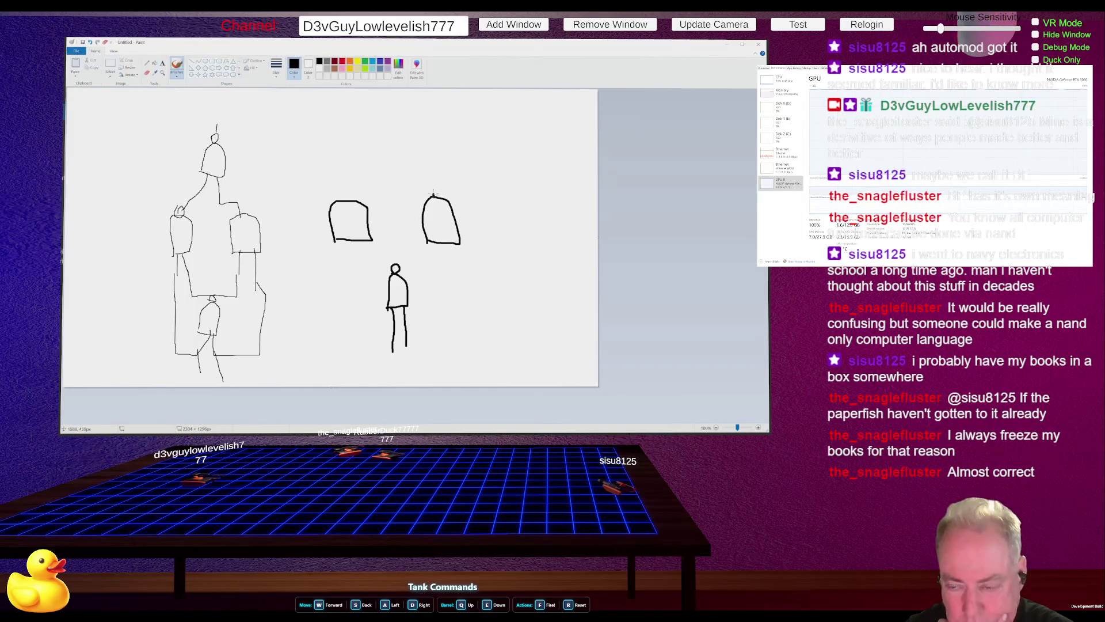
{"action": "left_click_drag", "start_coordinate": [433, 194], "coordinate": [441, 195]}
{"action": "mouse_move", "coordinate": [339, 199]}
{"action": "left_mouse_down"}
{"action": "mouse_move", "coordinate": [345, 189]}
{"action": "mouse_move", "coordinate": [350, 199]}
{"action": "left_mouse_up"}
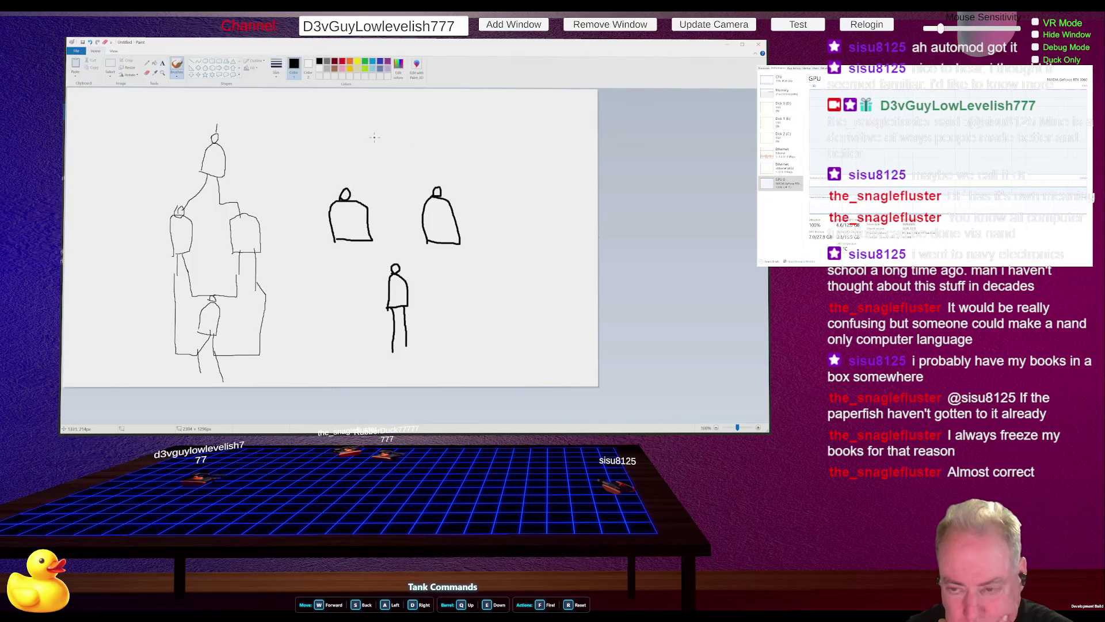
{"action": "mouse_move", "coordinate": [374, 139]}
{"action": "left_mouse_down"}
{"action": "mouse_move", "coordinate": [413, 138]}
{"action": "mouse_move", "coordinate": [412, 110]}
{"action": "mouse_move", "coordinate": [392, 103]}
{"action": "mouse_move", "coordinate": [373, 139]}
{"action": "left_mouse_up"}
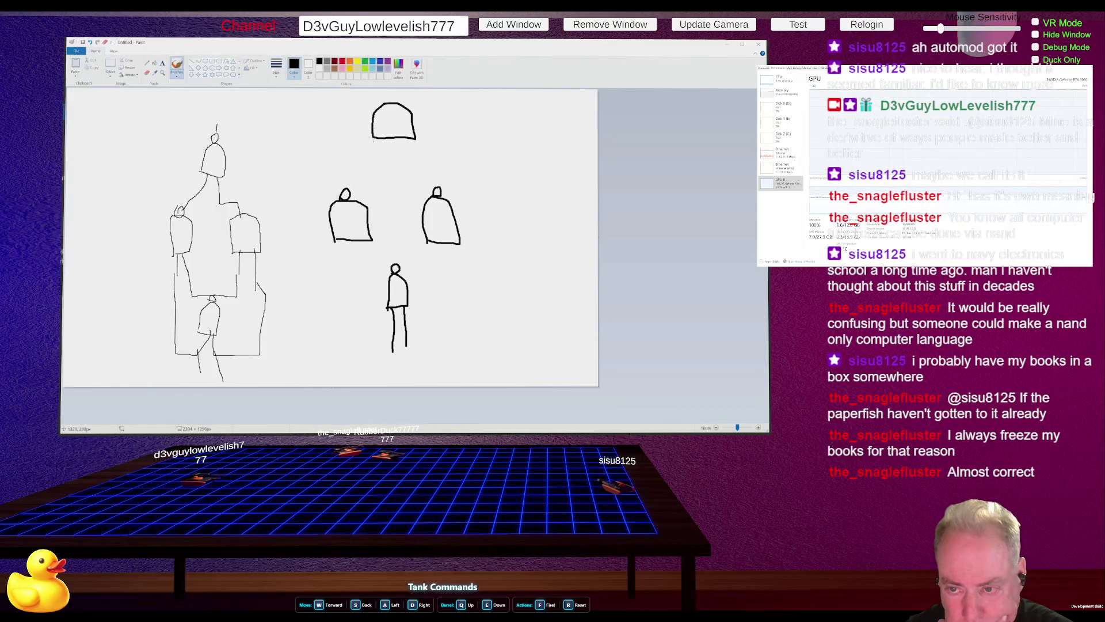
{"action": "mouse_move", "coordinate": [388, 101]}
{"action": "left_mouse_down"}
{"action": "mouse_move", "coordinate": [382, 178]}
{"action": "mouse_move", "coordinate": [348, 176]}
{"action": "mouse_move", "coordinate": [346, 191]}
{"action": "left_mouse_up"}
{"action": "mouse_move", "coordinate": [408, 138]}
{"action": "left_mouse_down"}
{"action": "mouse_move", "coordinate": [409, 181]}
{"action": "mouse_move", "coordinate": [438, 185]}
{"action": "left_mouse_up"}
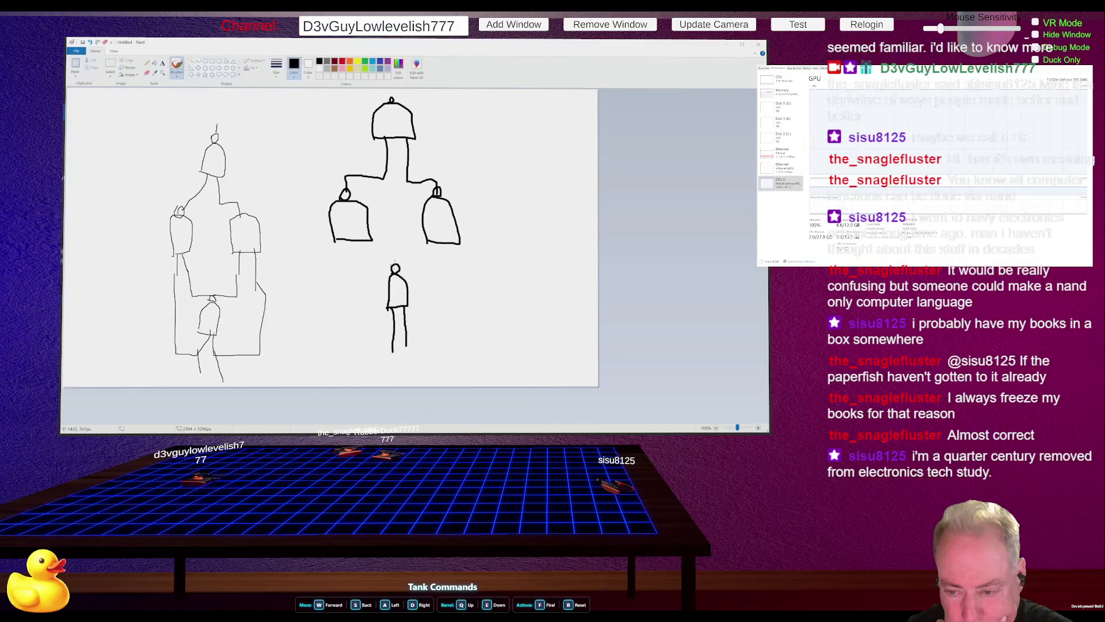
Draw wires from the lower gate up to the left and right gates, undoing a stray stroke
{"action": "mouse_move", "coordinate": [396, 264]}
{"action": "left_mouse_down"}
{"action": "mouse_move", "coordinate": [401, 248]}
{"action": "mouse_move", "coordinate": [386, 253]}
{"action": "mouse_move", "coordinate": [435, 250]}
{"action": "left_mouse_up"}
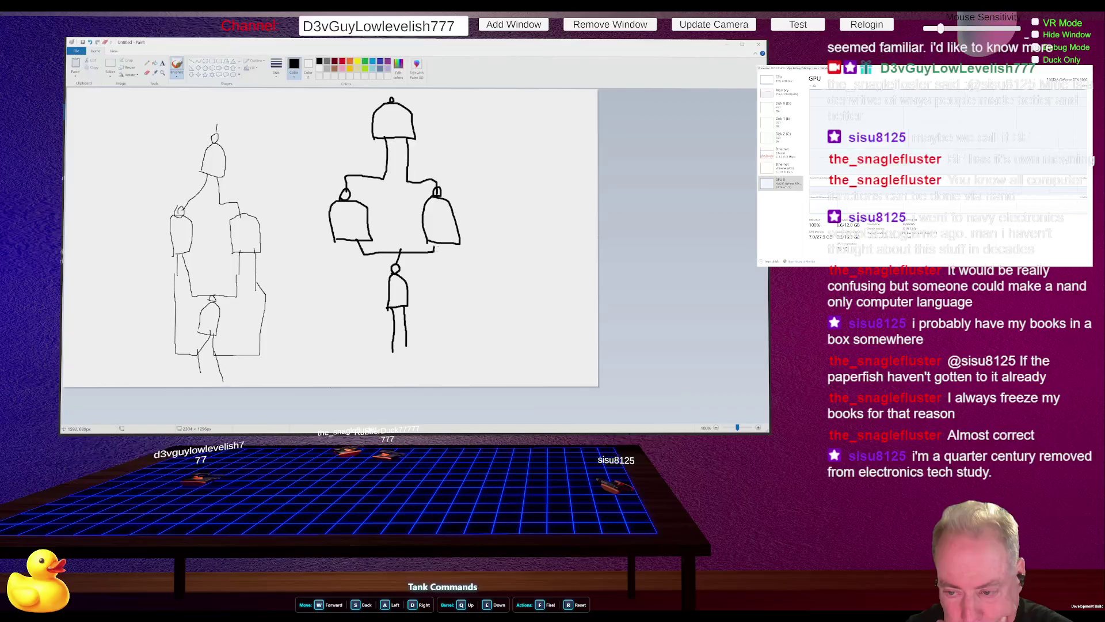
{"action": "key", "text": "ctrl+z"}
{"action": "key", "text": "ctrl+z"}
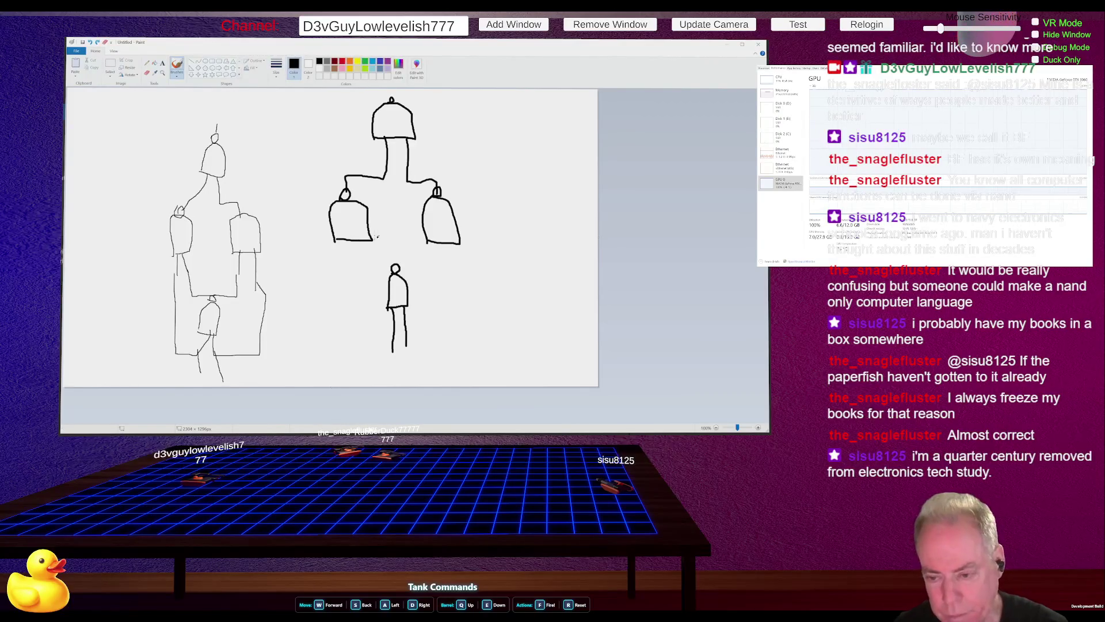
{"action": "mouse_move", "coordinate": [357, 243]}
{"action": "left_mouse_down"}
{"action": "mouse_move", "coordinate": [360, 256]}
{"action": "mouse_move", "coordinate": [435, 242]}
{"action": "mouse_move", "coordinate": [395, 264]}
{"action": "left_mouse_up"}
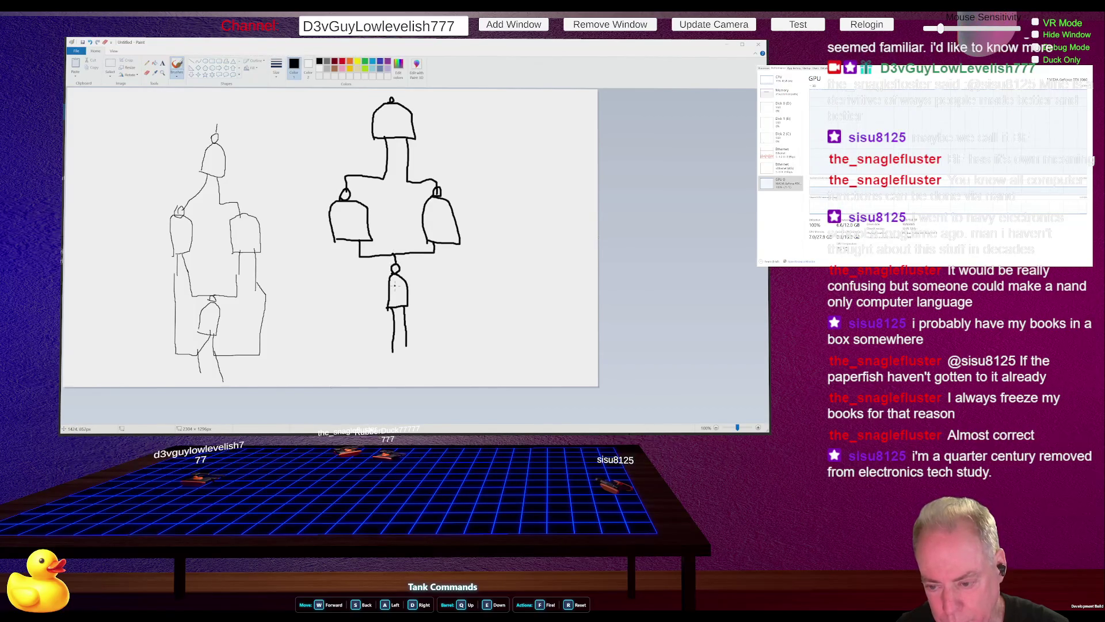
{"action": "mouse_move", "coordinate": [391, 311]}
{"action": "left_mouse_down"}
{"action": "mouse_move", "coordinate": [350, 309]}
{"action": "mouse_move", "coordinate": [339, 239]}
{"action": "left_mouse_up"}
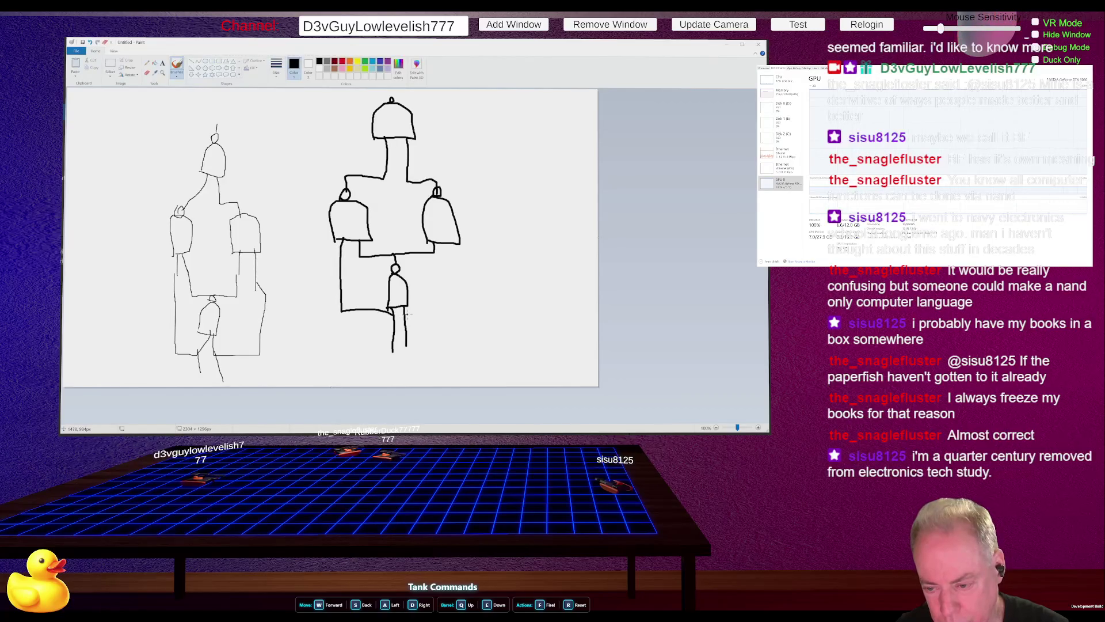
{"action": "mouse_move", "coordinate": [405, 314]}
{"action": "left_mouse_down"}
{"action": "mouse_move", "coordinate": [444, 308]}
{"action": "mouse_move", "coordinate": [455, 244]}
{"action": "left_mouse_up"}
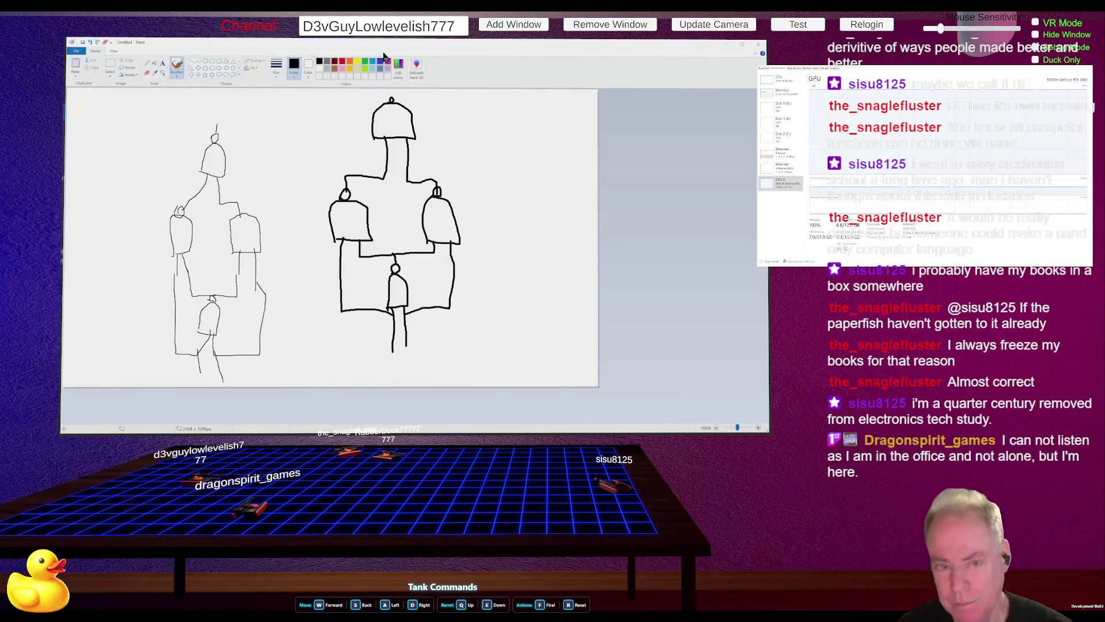
Use the Eraser to remove the bottom stretch of the left wire
{"action": "left_click", "coordinate": [147, 72]}
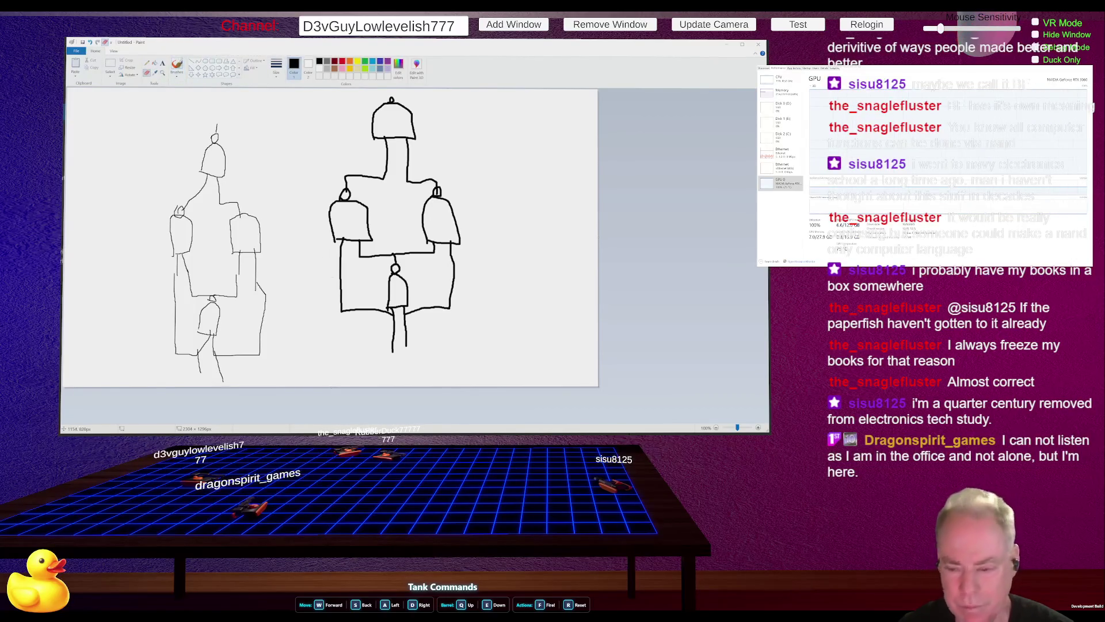
{"action": "scroll", "coordinate": [395, 322], "scroll_direction": "up", "scroll_amount": 1}
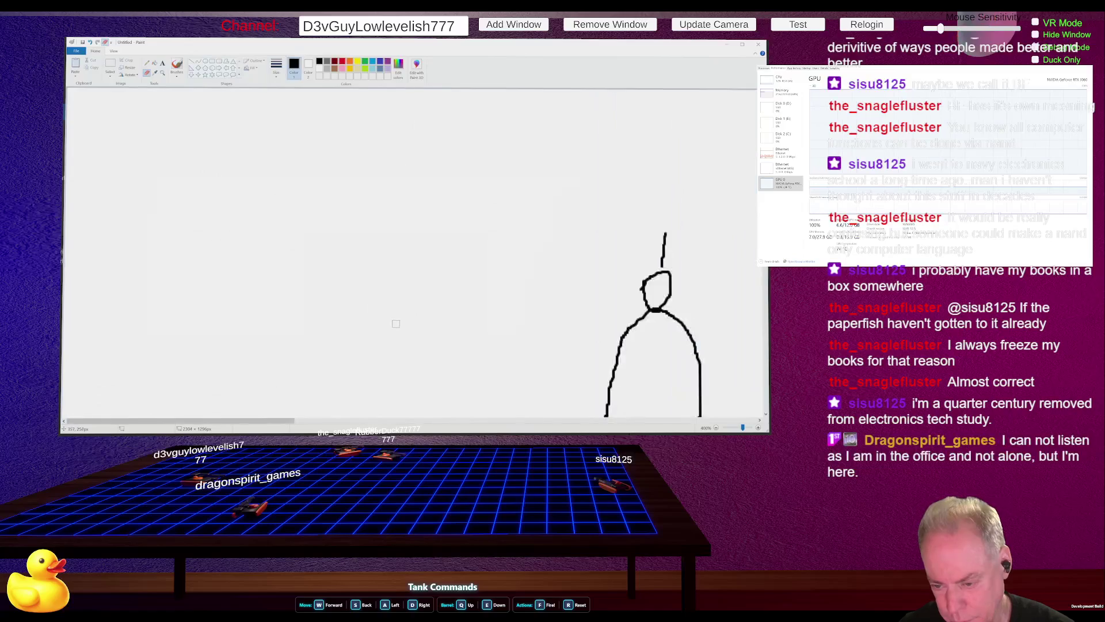
{"action": "scroll", "coordinate": [424, 312], "scroll_direction": "down", "scroll_amount": 2}
{"action": "scroll", "coordinate": [424, 312], "scroll_direction": "up", "scroll_amount": 1}
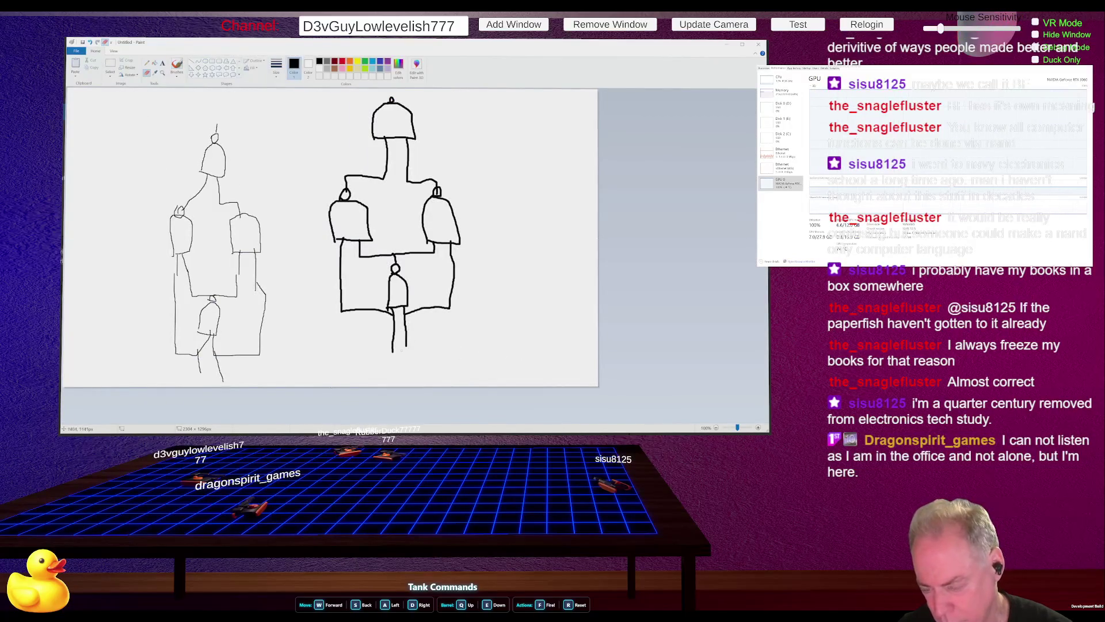
{"action": "scroll", "coordinate": [401, 350], "scroll_direction": "up", "scroll_amount": 1}
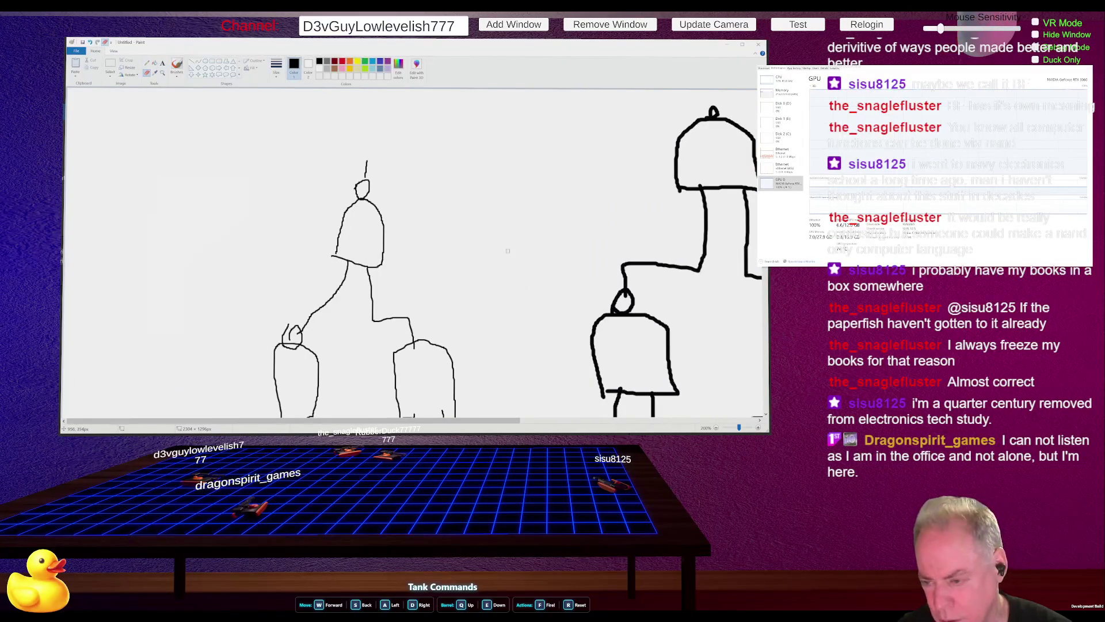
{"action": "scroll", "coordinate": [518, 251], "scroll_direction": "down", "scroll_amount": 4}
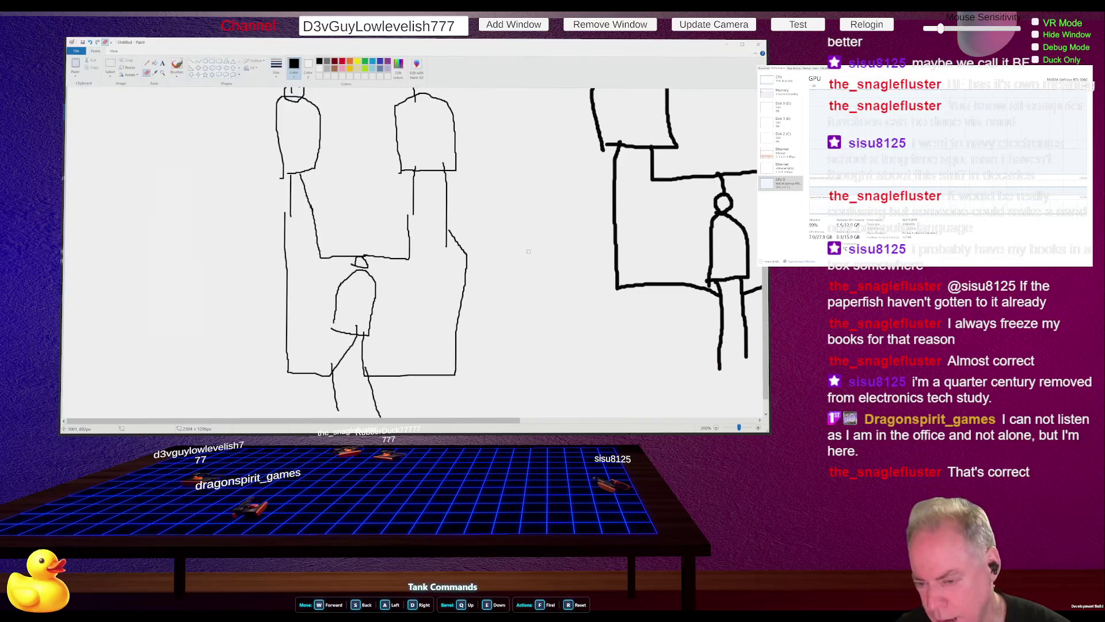
{"action": "scroll", "coordinate": [528, 251], "scroll_direction": "down", "scroll_amount": 1}
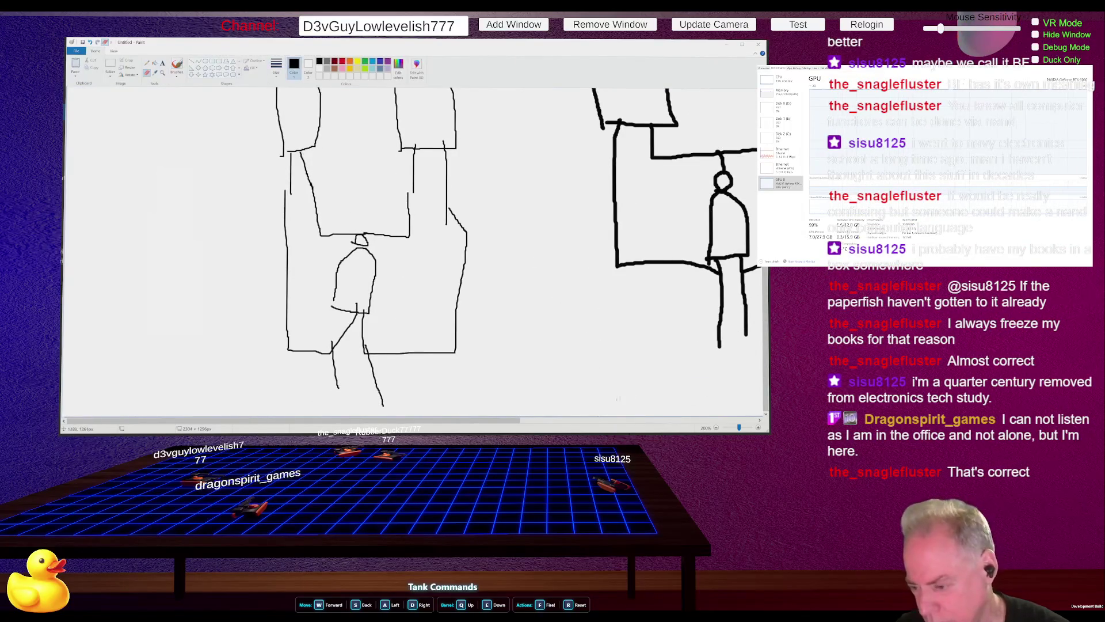
{"action": "scroll", "coordinate": [628, 403], "scroll_direction": "right", "scroll_amount": 4}
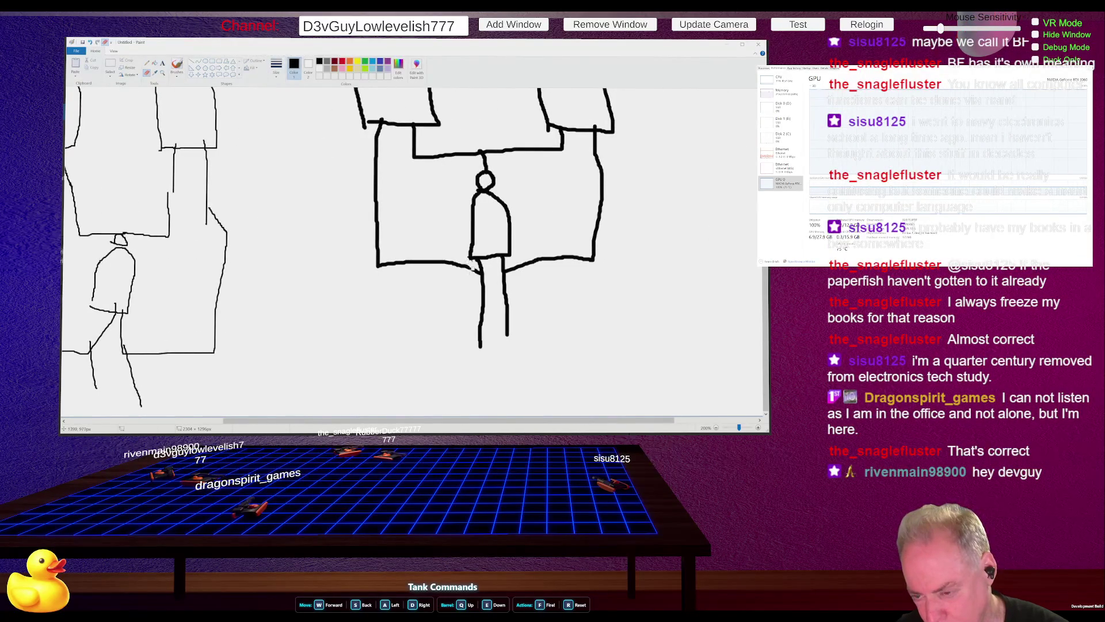
{"action": "mouse_move", "coordinate": [471, 266]}
{"action": "left_mouse_down"}
{"action": "mouse_move", "coordinate": [380, 265]}
{"action": "mouse_move", "coordinate": [462, 268]}
{"action": "left_mouse_up"}
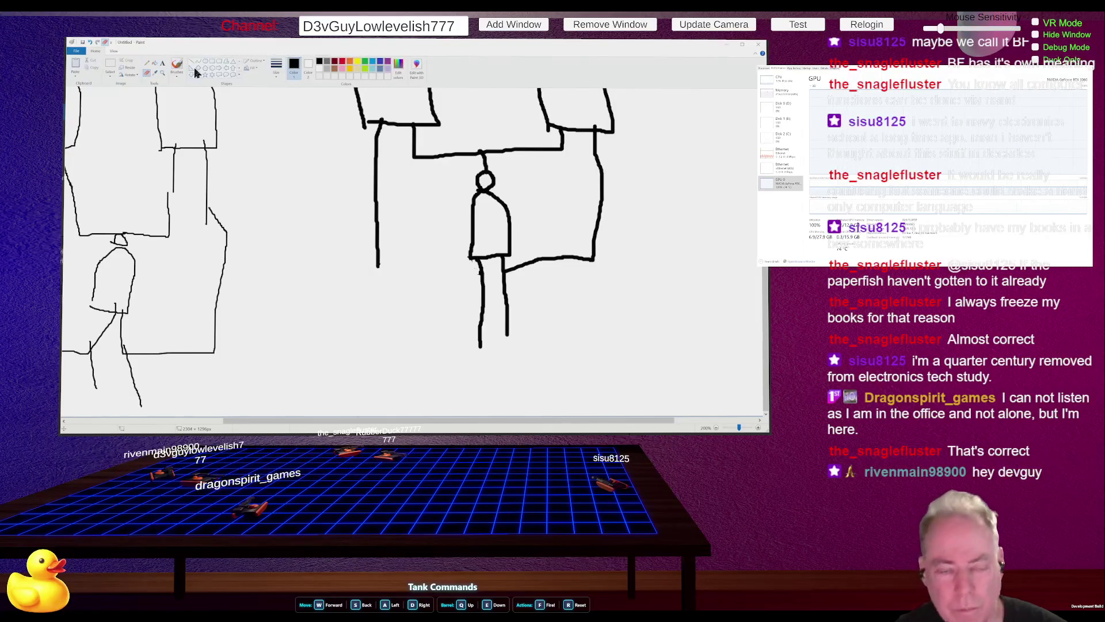
With the Pencil, draw a thin horizontal wire into the lower gate's left input
{"action": "left_click", "coordinate": [147, 64]}
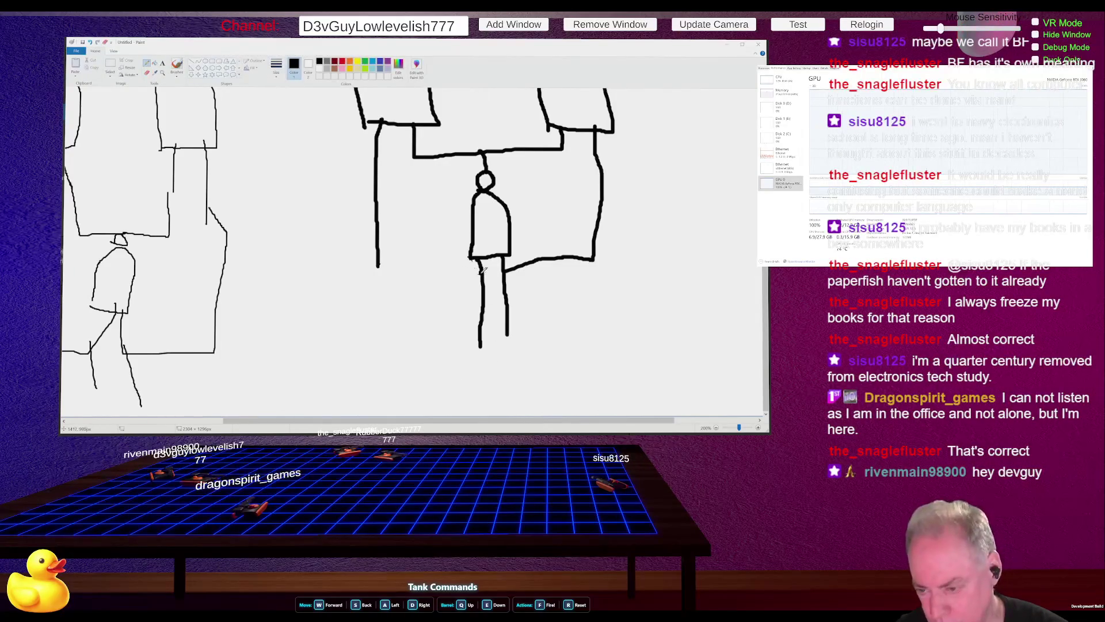
{"action": "left_click_drag", "start_coordinate": [480, 273], "coordinate": [458, 275]}
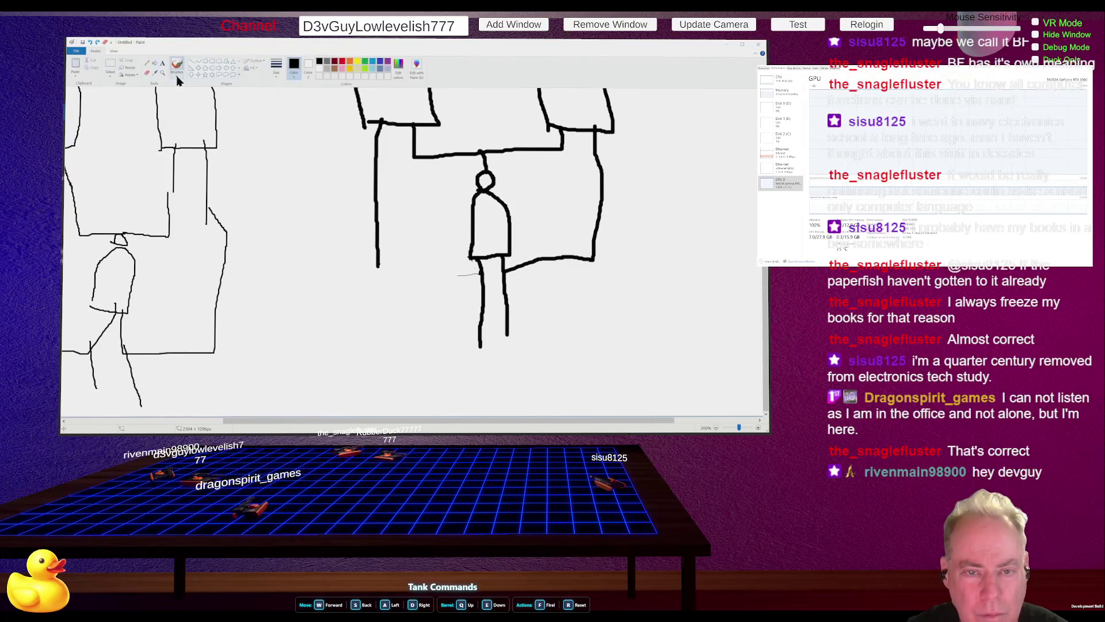
{"action": "scroll", "coordinate": [429, 303], "scroll_direction": "up", "scroll_amount": 2}
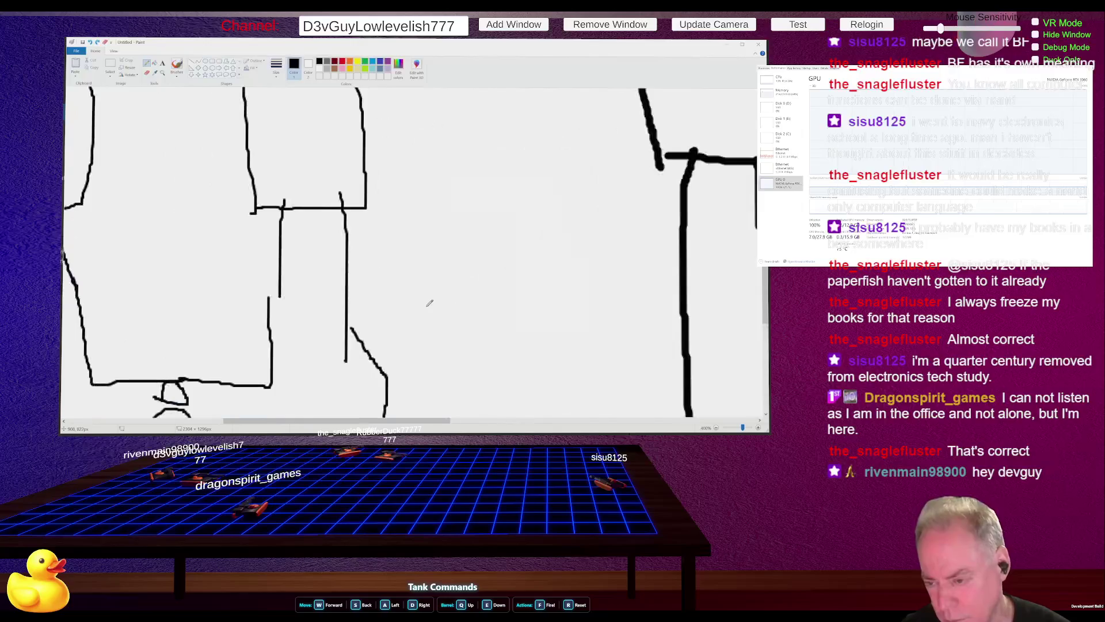
{"action": "scroll", "coordinate": [430, 303], "scroll_direction": "down", "scroll_amount": 4}
{"action": "scroll", "coordinate": [385, 294], "scroll_direction": "up", "scroll_amount": 2}
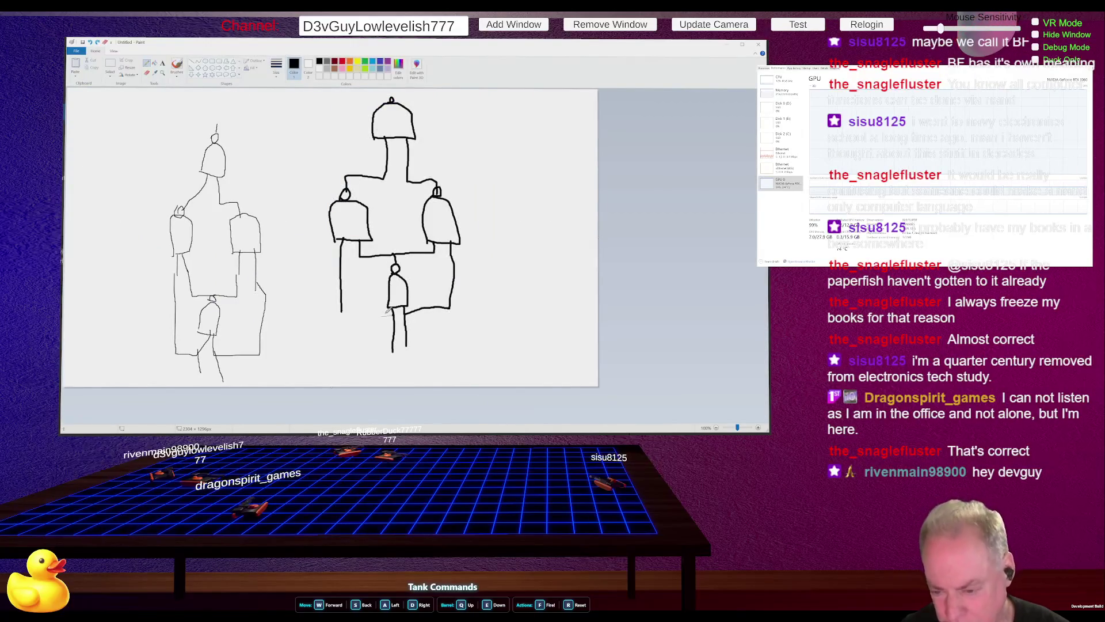
{"action": "left_click_drag", "start_coordinate": [394, 314], "coordinate": [342, 315]}
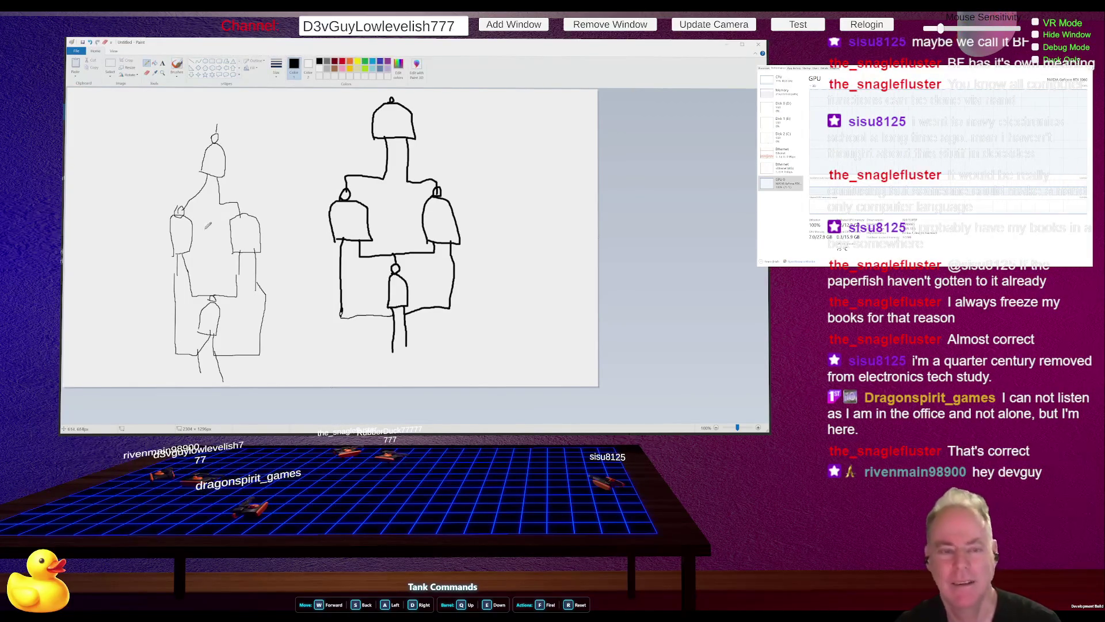
Return to the Unity project and wait for script compilation to finish
{"action": "key", "text": "alt+Tab"}
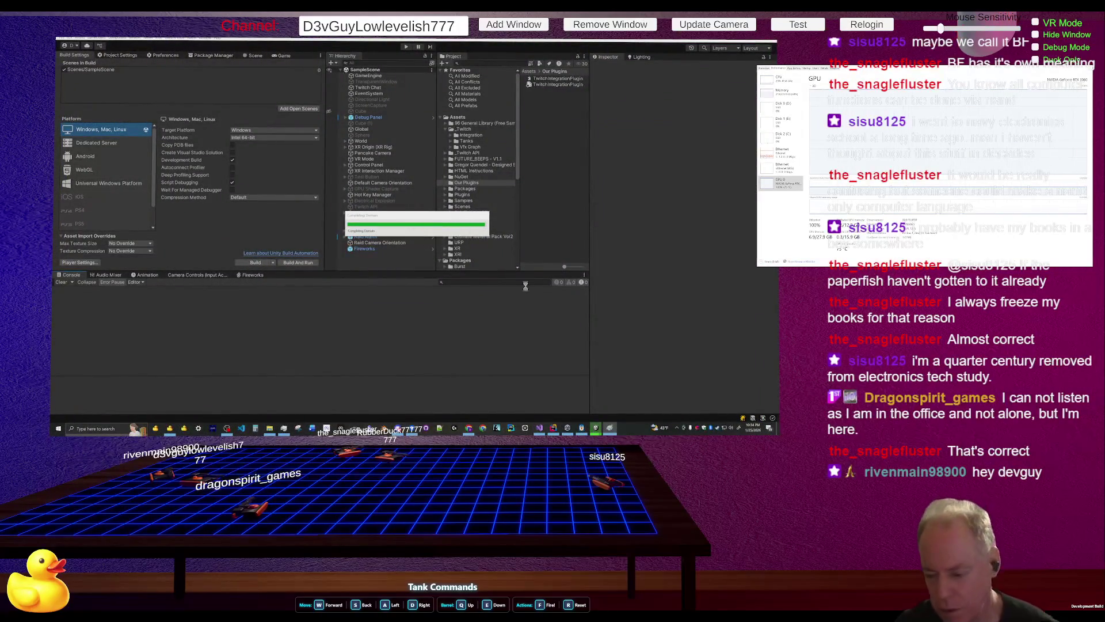
{"action": "mouse_move", "coordinate": [582, 428]}
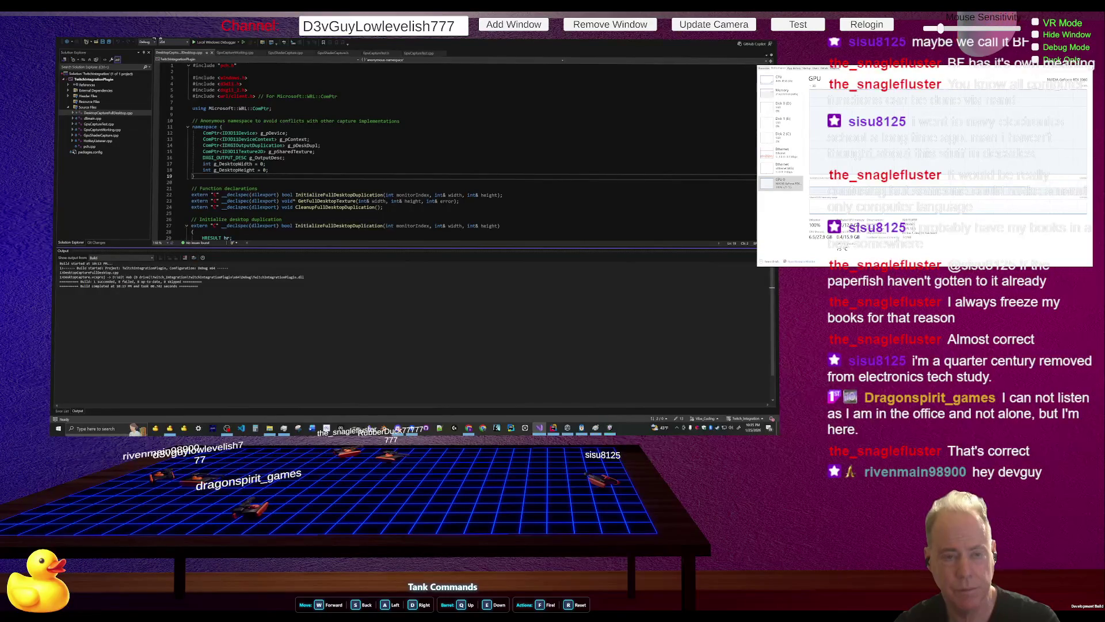
Build the TwitchIntegrationPlugin solution via Build > Build Solution, then return to Unity
{"action": "left_click", "coordinate": [143, 38]}
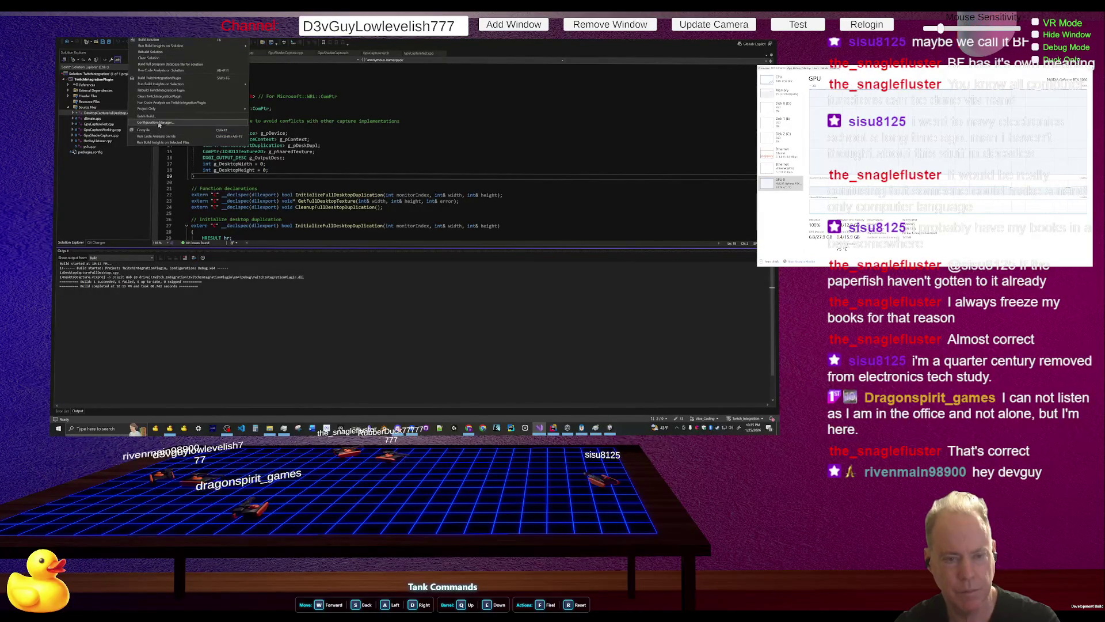
{"action": "left_click", "coordinate": [151, 40]}
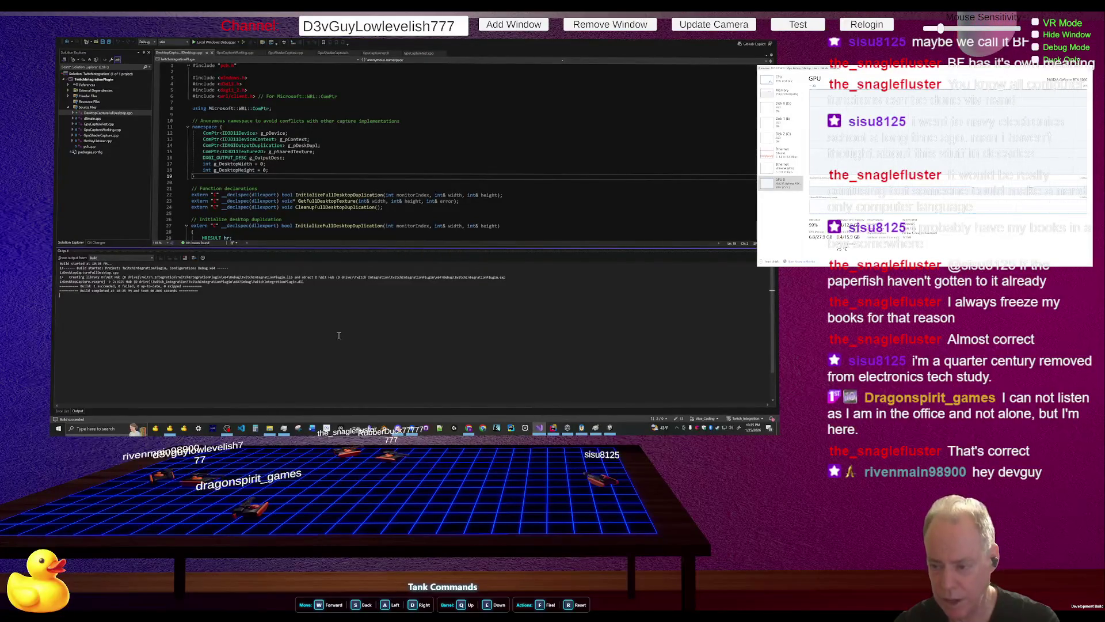
{"action": "key", "text": "alt+Tab"}
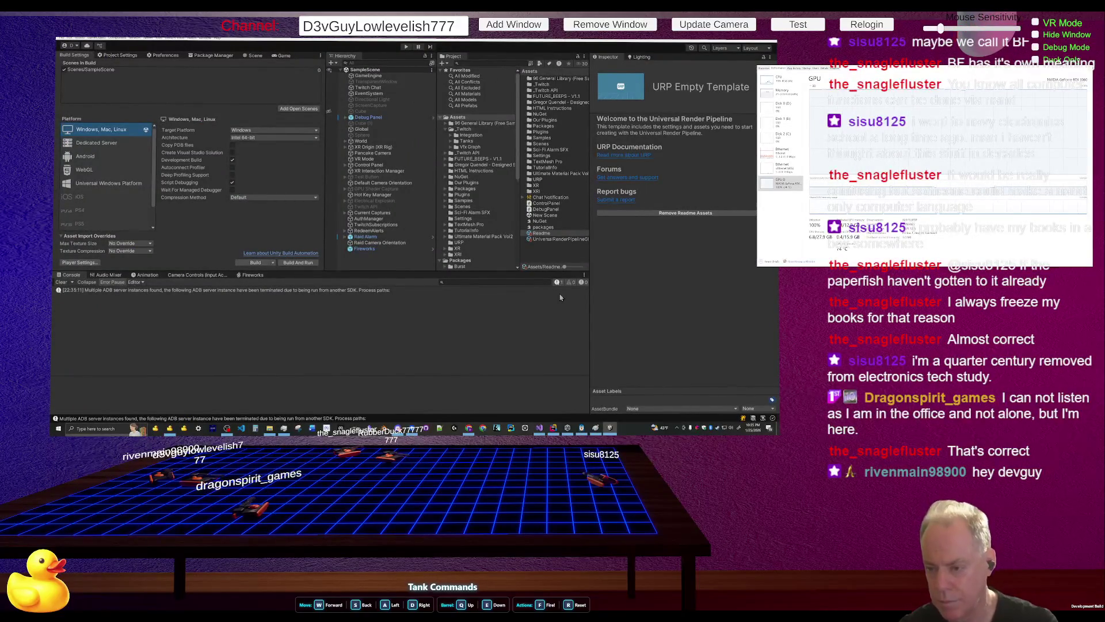
Delete TwitchIntegrationPlugin.dll and .pdb from Our Plugins and confirm the deletion
{"action": "left_click", "coordinate": [474, 184]}
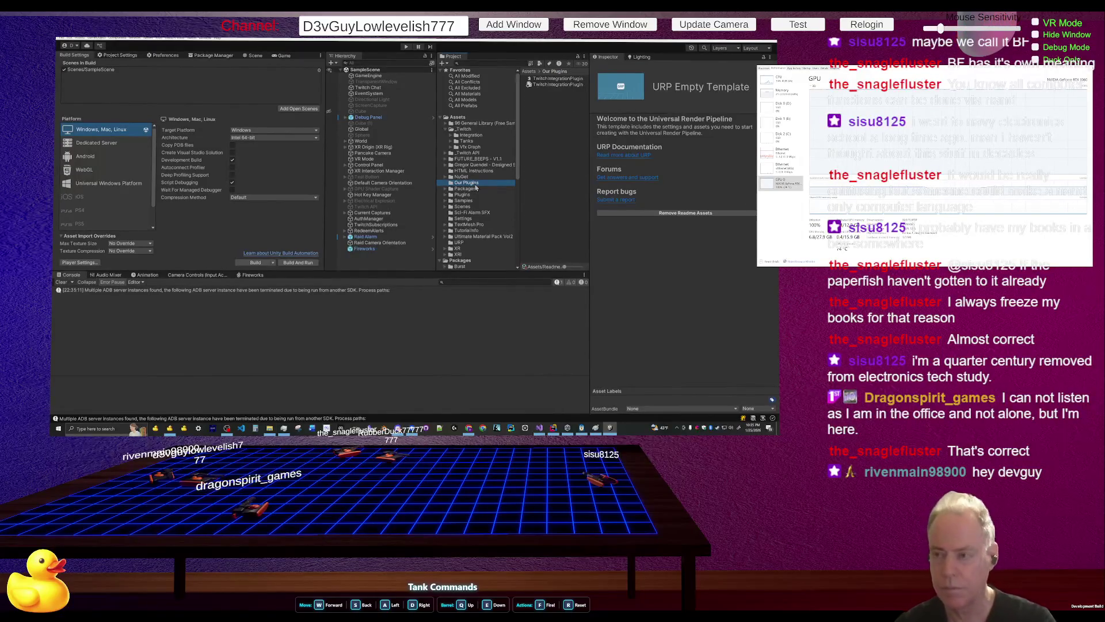
{"action": "left_click_drag", "start_coordinate": [579, 98], "coordinate": [566, 85]}
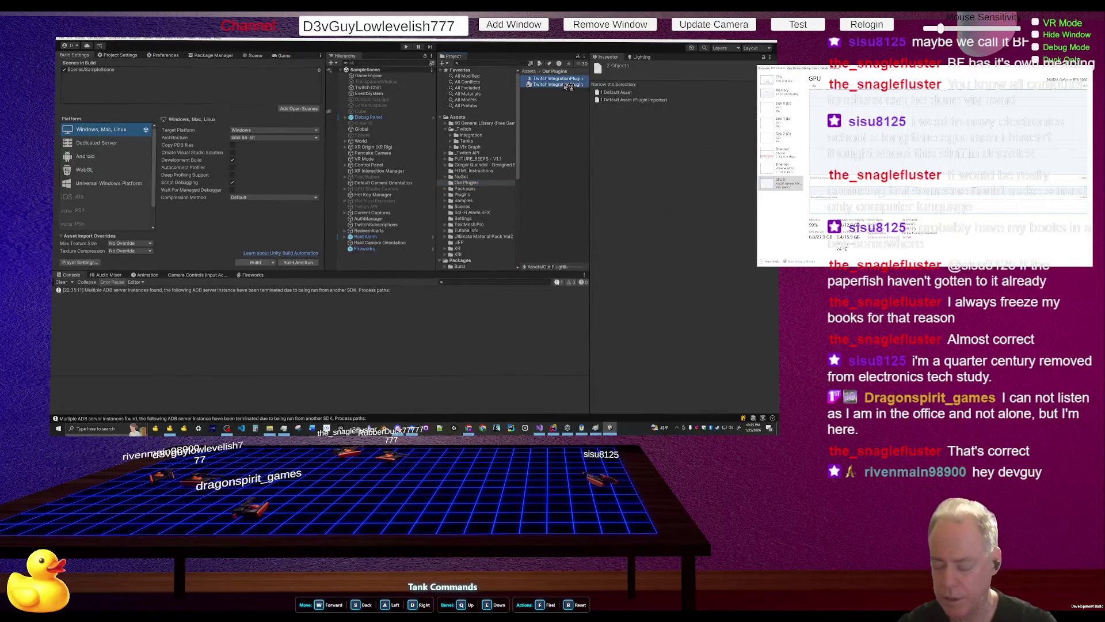
{"action": "key", "text": "Delete"}
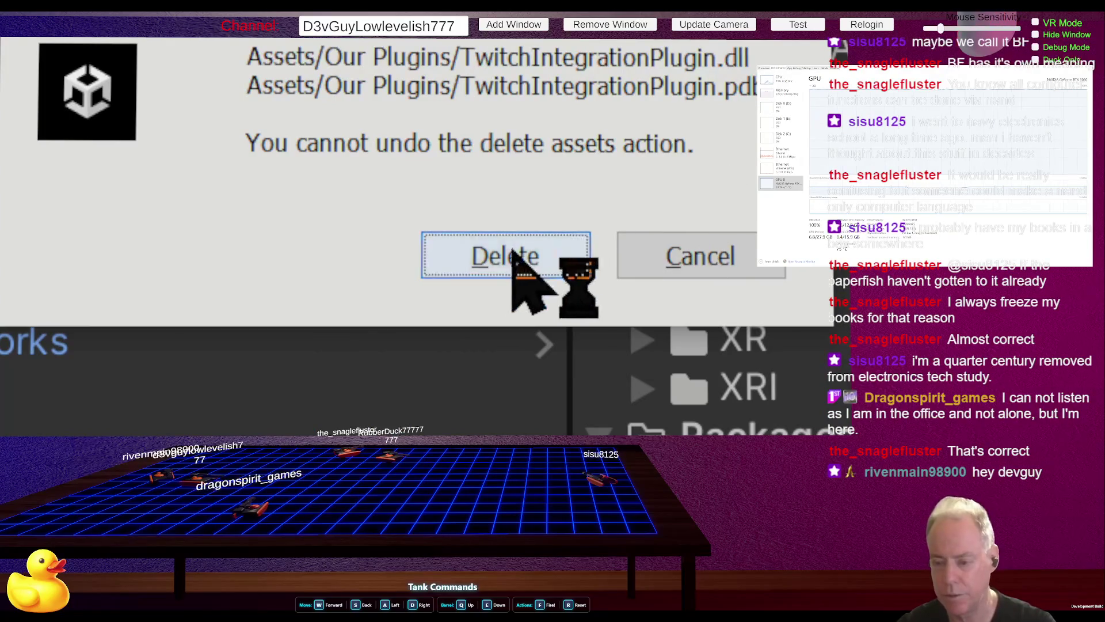
{"action": "left_click", "coordinate": [518, 273]}
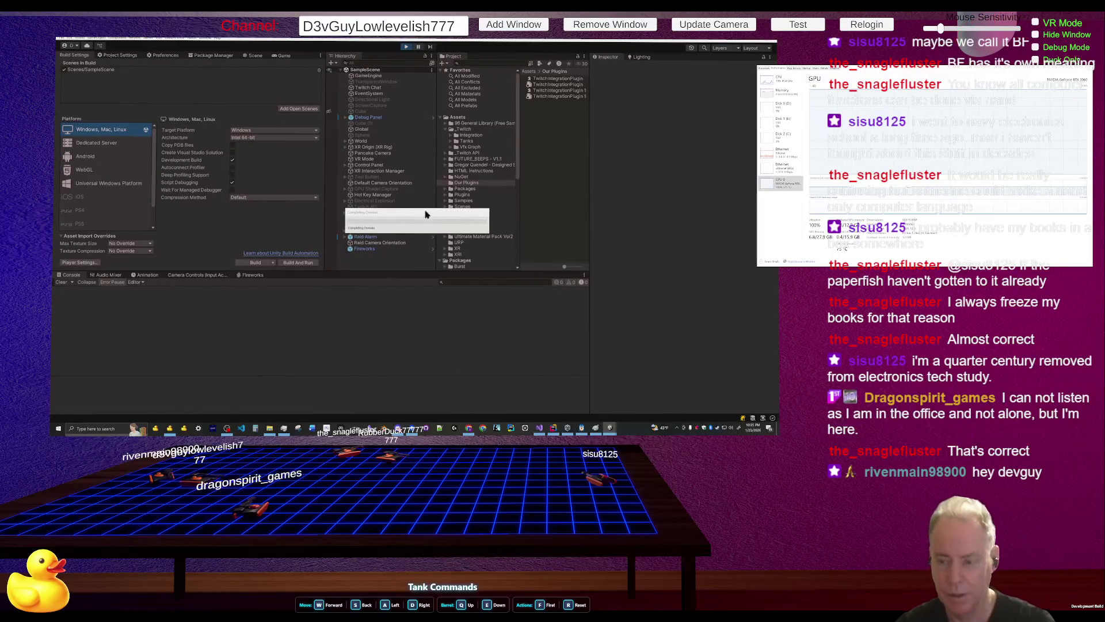
Play-test the scene briefly, then Build And Run for Windows into the Build folder
{"action": "left_click", "coordinate": [407, 47]}
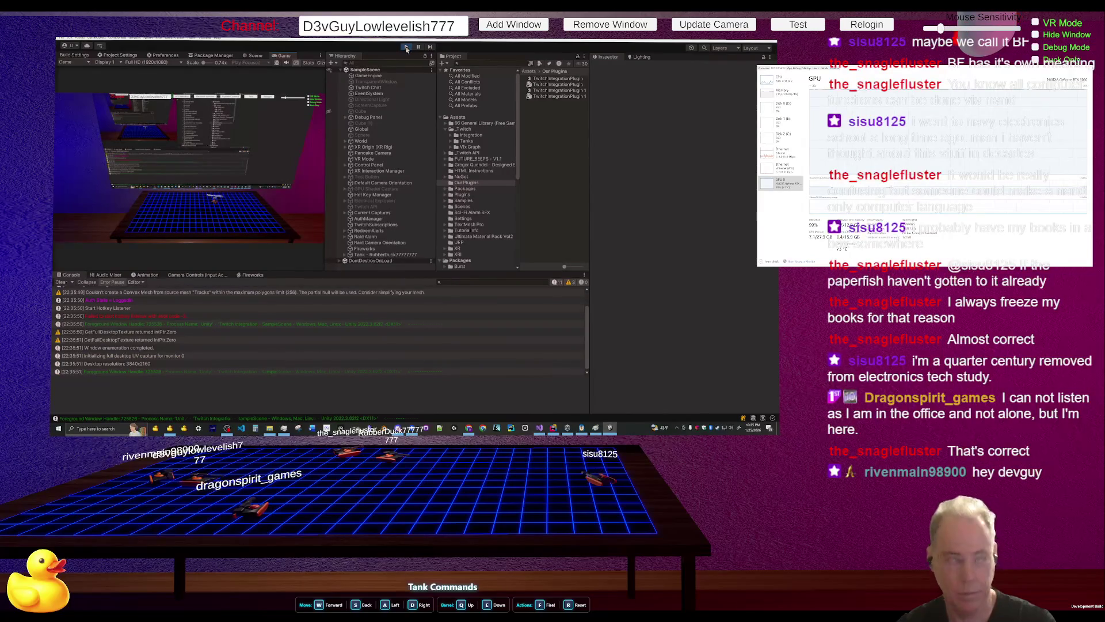
{"action": "left_click", "coordinate": [406, 46]}
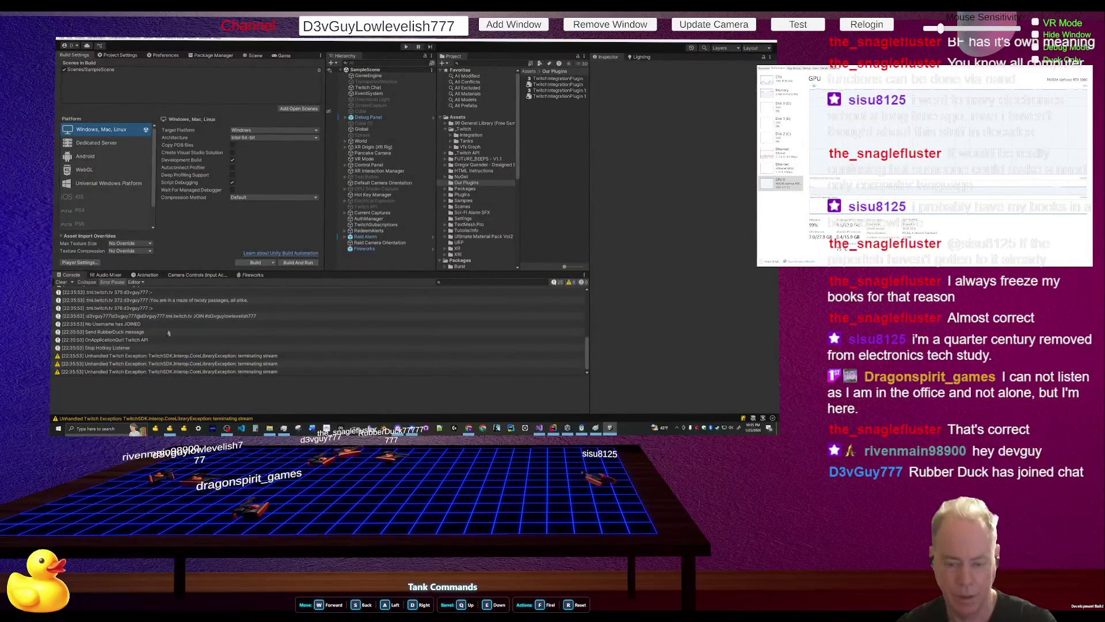
{"action": "left_click", "coordinate": [298, 263]}
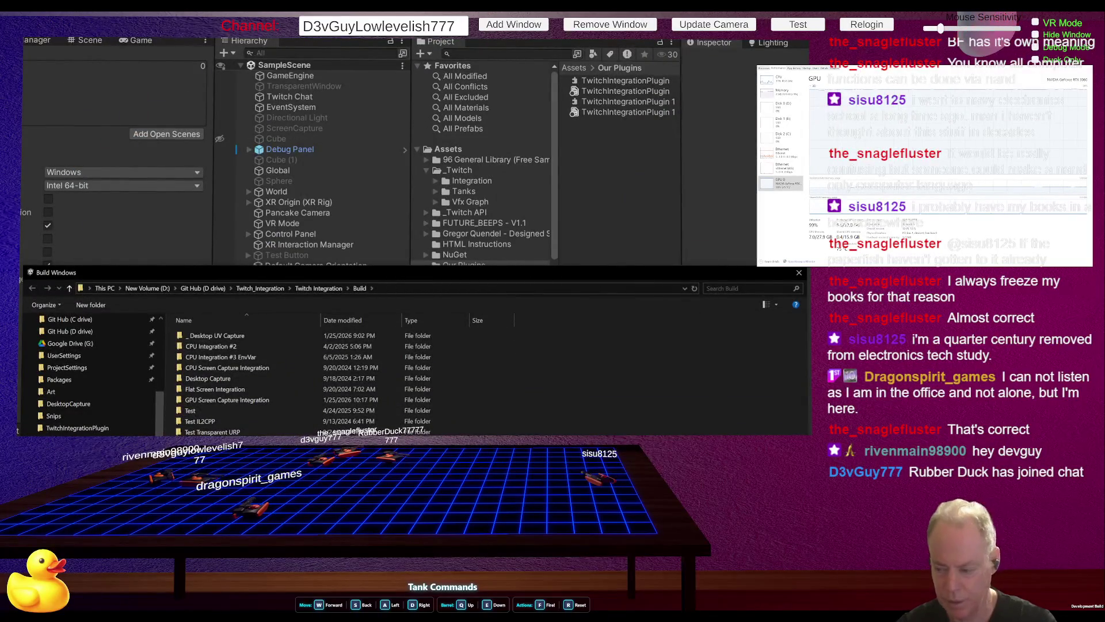
{"action": "key", "text": "Return"}
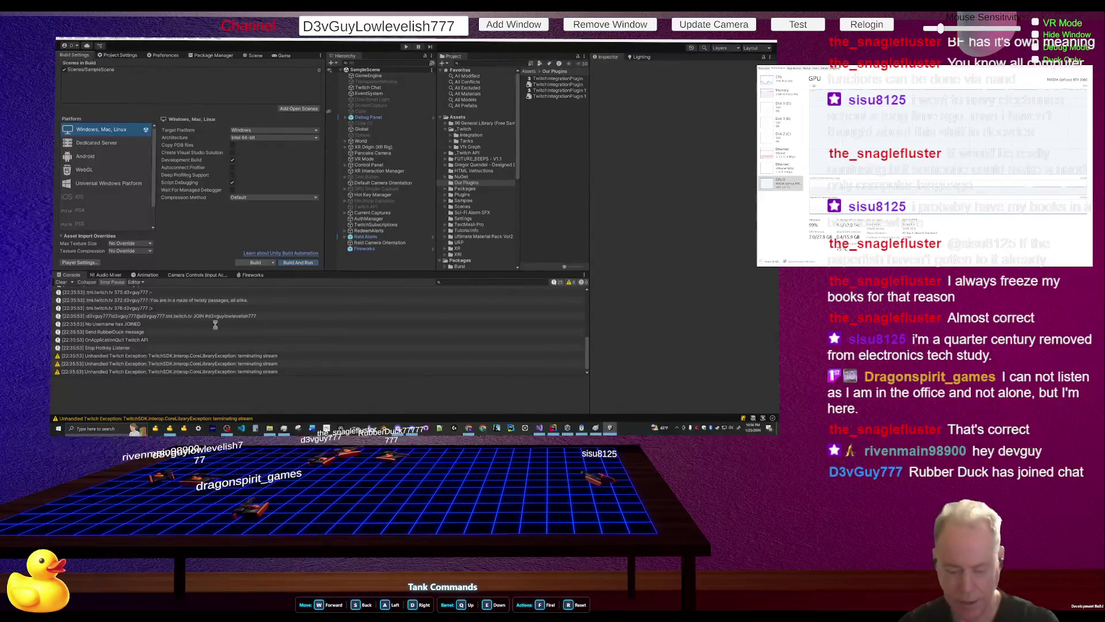
{"action": "mouse_move", "coordinate": [171, 430]}
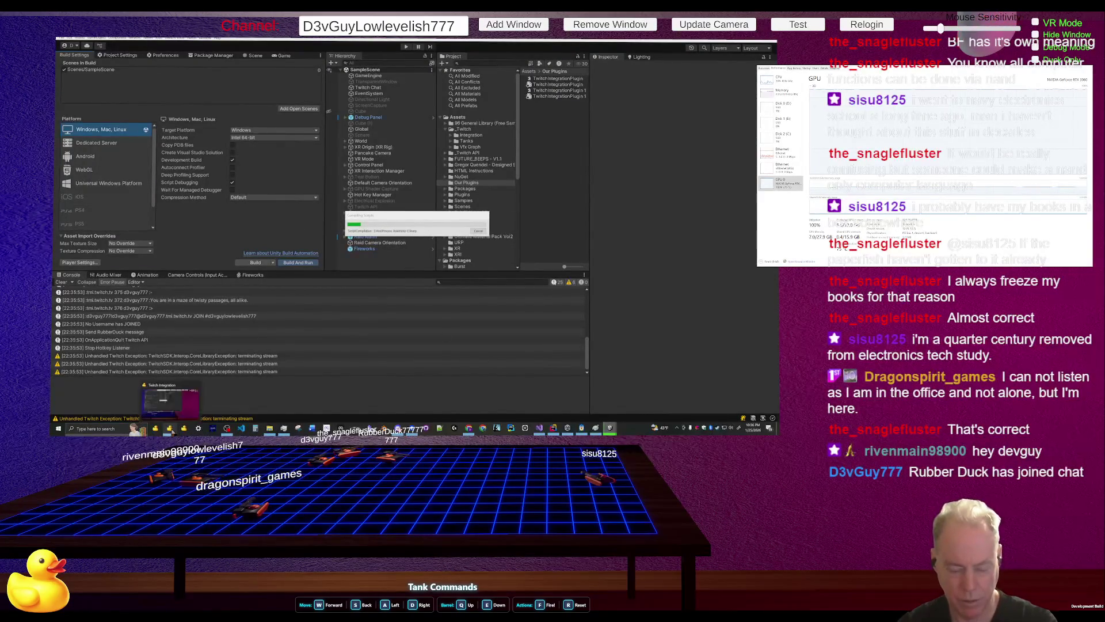
{"action": "left_click", "coordinate": [196, 386]}
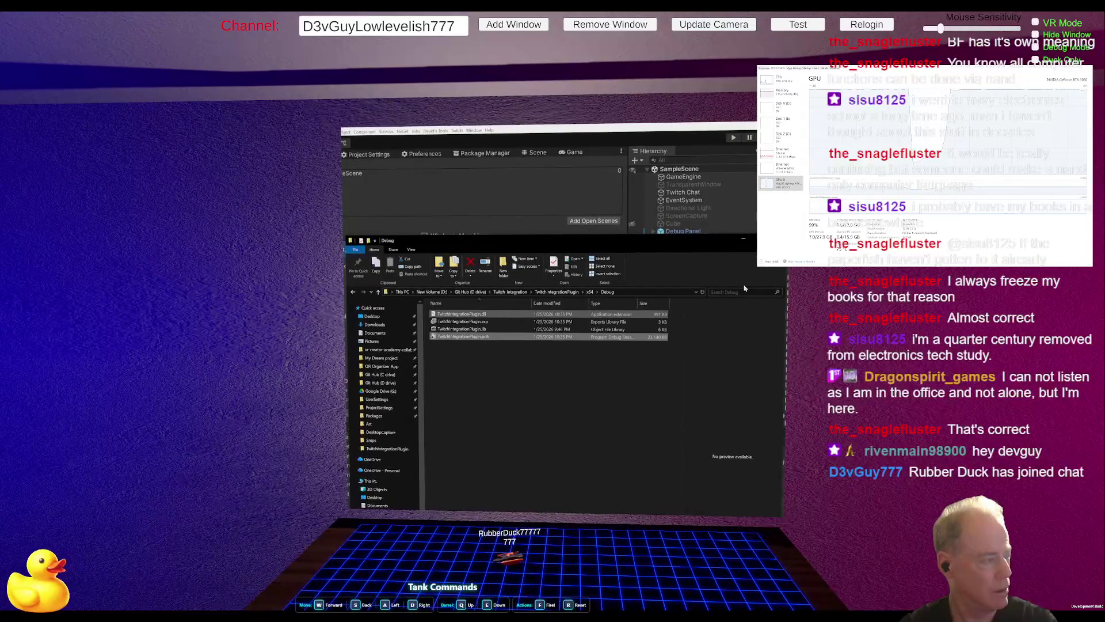
Deselect the rebuilt plugin files in x64\Debug and return to the Paint logic-gate drawing
{"action": "left_click", "coordinate": [646, 484]}
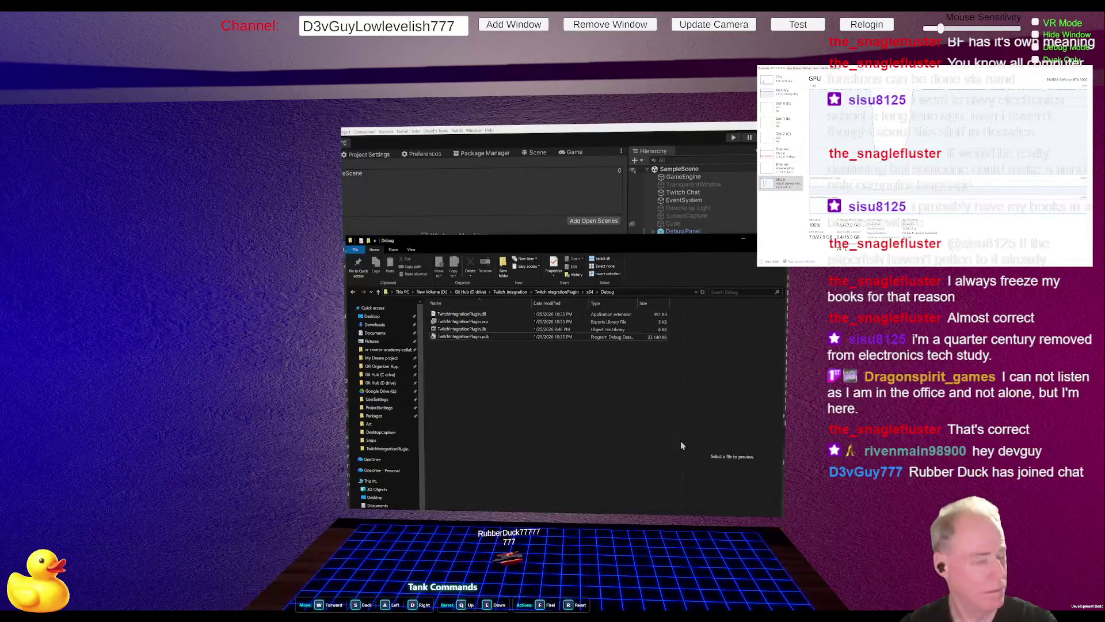
{"action": "key", "text": "alt+Tab"}
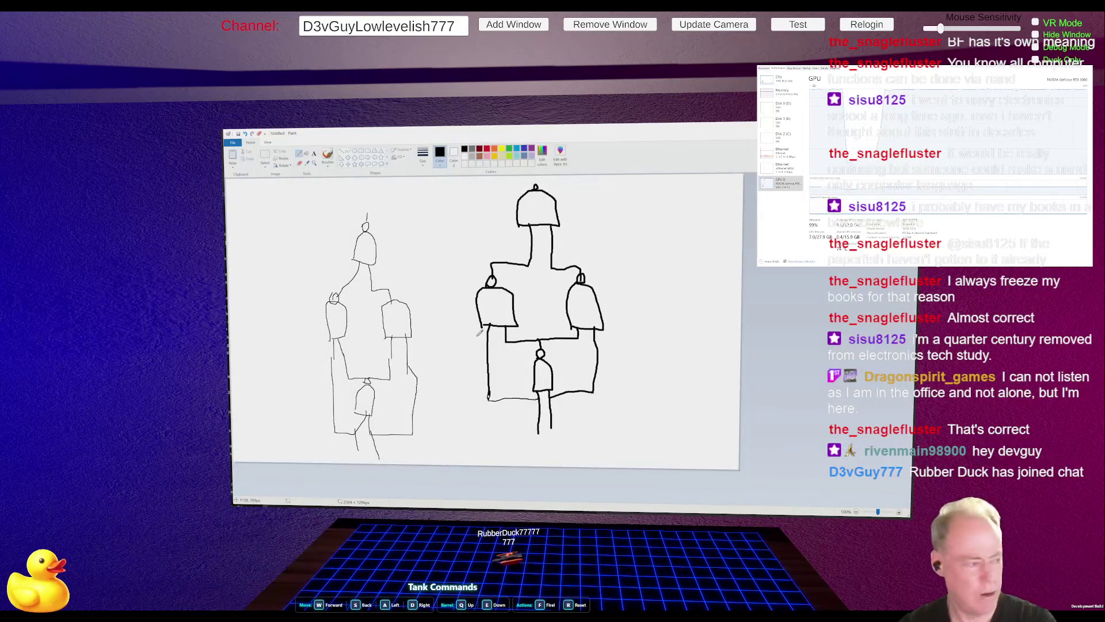
Raise the x64\Debug Explorer window toward the screen top, then return to Paint
{"action": "key", "text": "alt+Tab"}
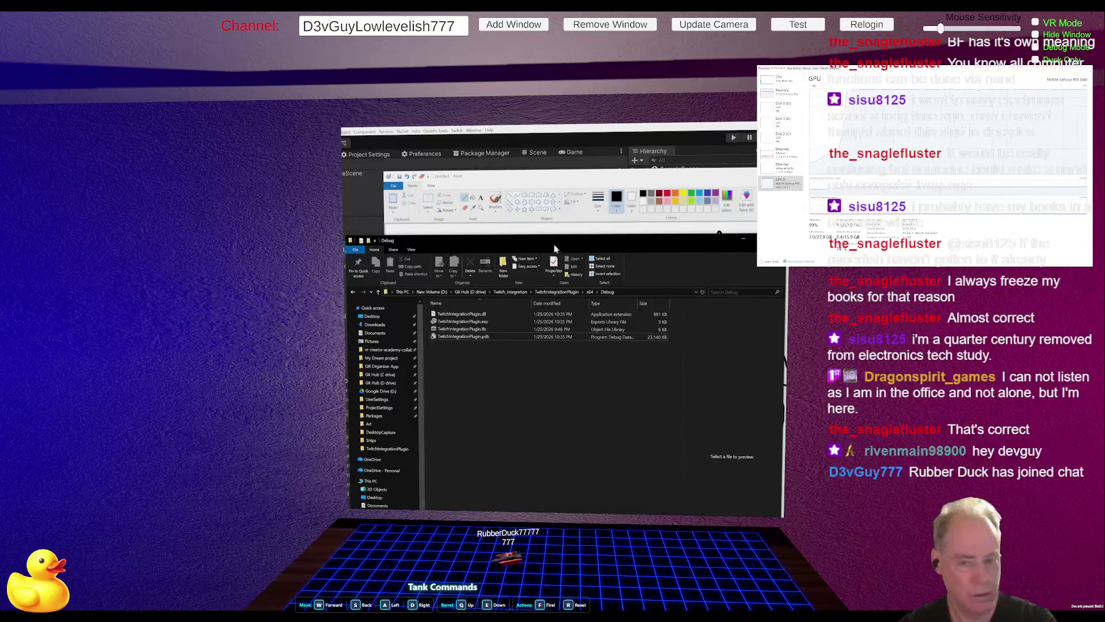
{"action": "mouse_move", "coordinate": [520, 248]}
{"action": "left_mouse_down"}
{"action": "mouse_move", "coordinate": [519, 136]}
{"action": "mouse_move", "coordinate": [519, 321]}
{"action": "mouse_move", "coordinate": [519, 128]}
{"action": "mouse_move", "coordinate": [524, 191]}
{"action": "left_mouse_up"}
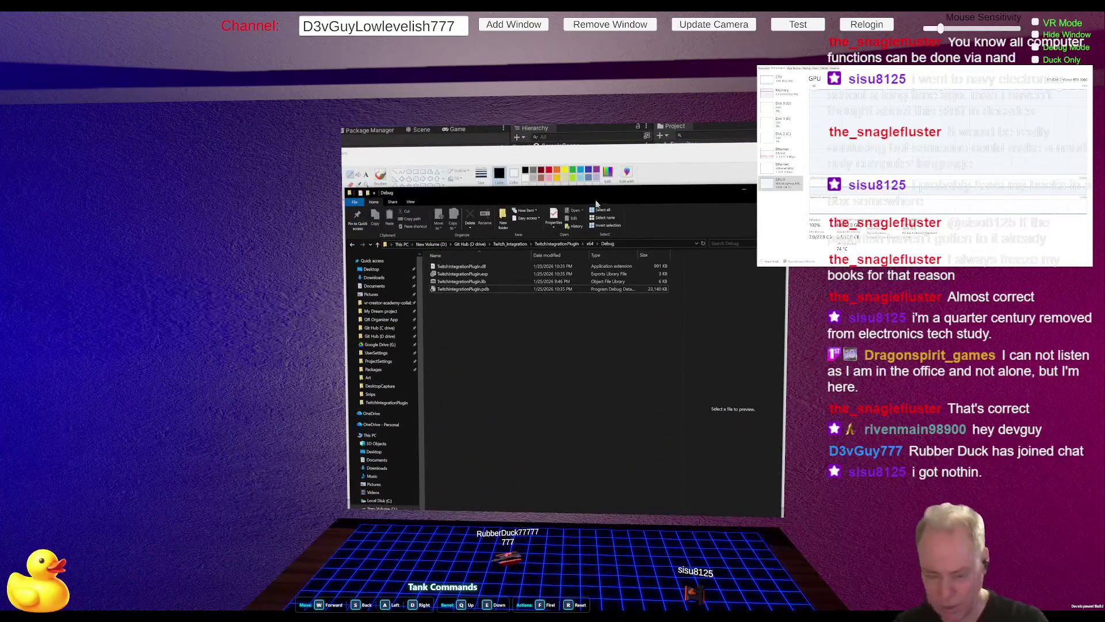
{"action": "key", "text": "alt"}
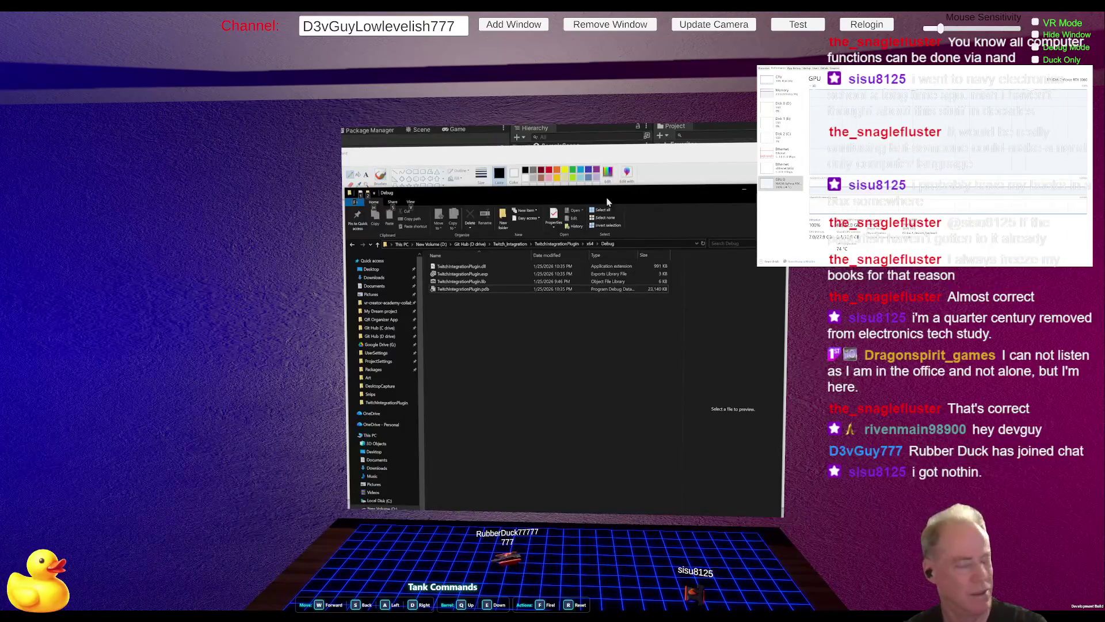
{"action": "key", "text": "alt+Tab"}
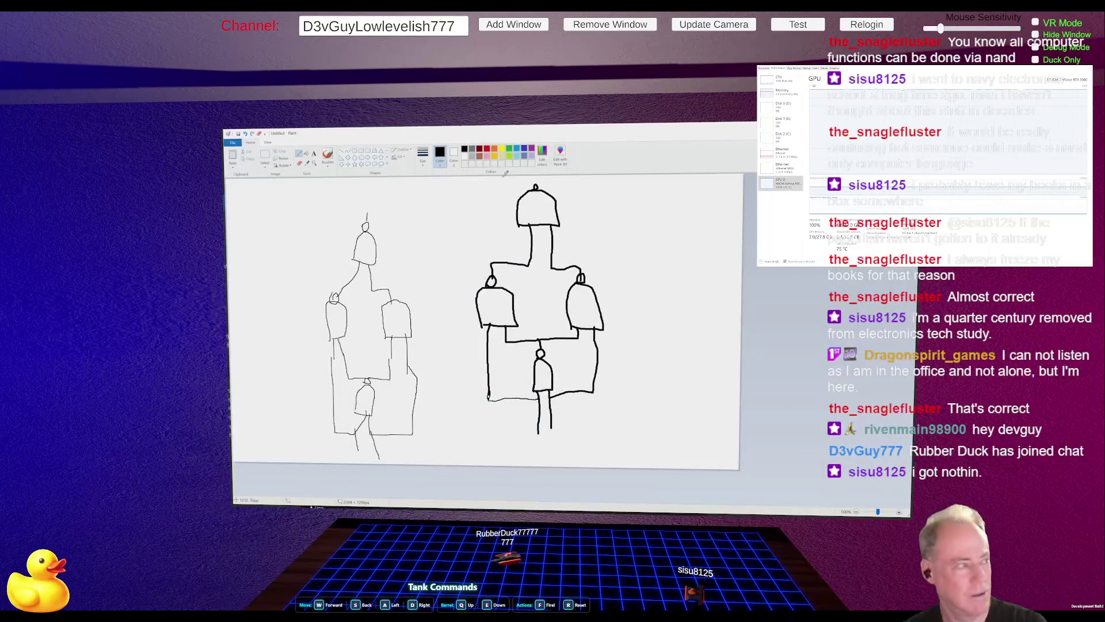
Re-maximize the Paint window, then narrow it from the left edge and shrink it from the top
{"action": "mouse_move", "coordinate": [528, 128]}
{"action": "left_mouse_down"}
{"action": "mouse_move", "coordinate": [538, 315]}
{"action": "mouse_move", "coordinate": [535, 124]}
{"action": "mouse_move", "coordinate": [573, 309]}
{"action": "mouse_move", "coordinate": [556, 126]}
{"action": "left_mouse_up"}
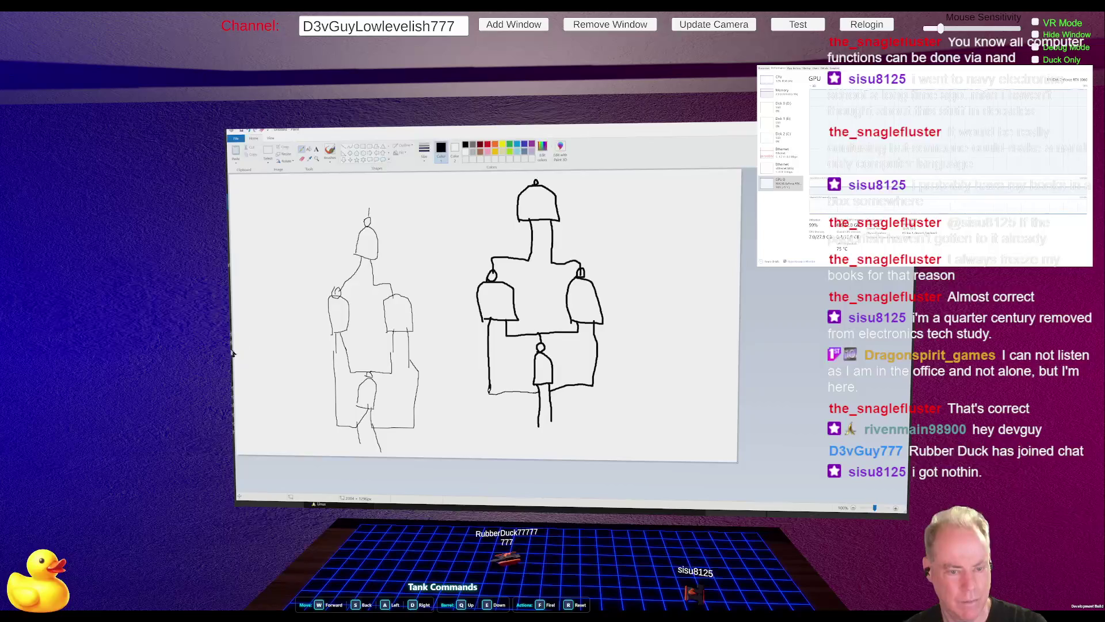
{"action": "mouse_move", "coordinate": [233, 346]}
{"action": "left_mouse_down"}
{"action": "mouse_move", "coordinate": [370, 344]}
{"action": "mouse_move", "coordinate": [168, 345]}
{"action": "left_mouse_up"}
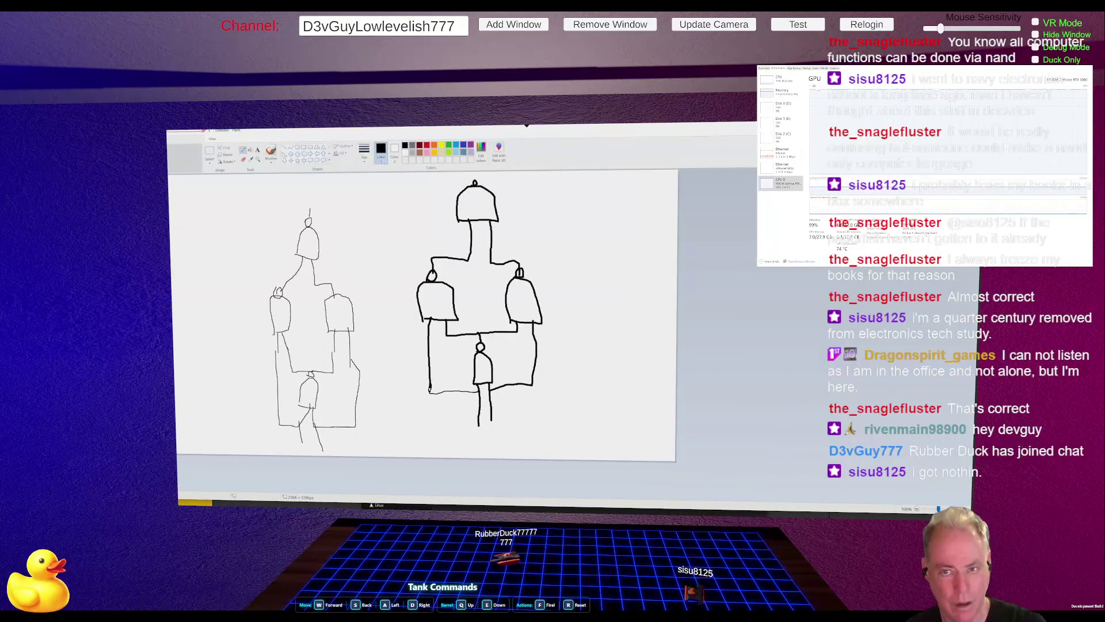
{"action": "mouse_move", "coordinate": [526, 124]}
{"action": "left_mouse_down"}
{"action": "mouse_move", "coordinate": [564, 506]}
{"action": "mouse_move", "coordinate": [575, 126]}
{"action": "mouse_move", "coordinate": [642, 219]}
{"action": "mouse_move", "coordinate": [644, 190]}
{"action": "left_mouse_up"}
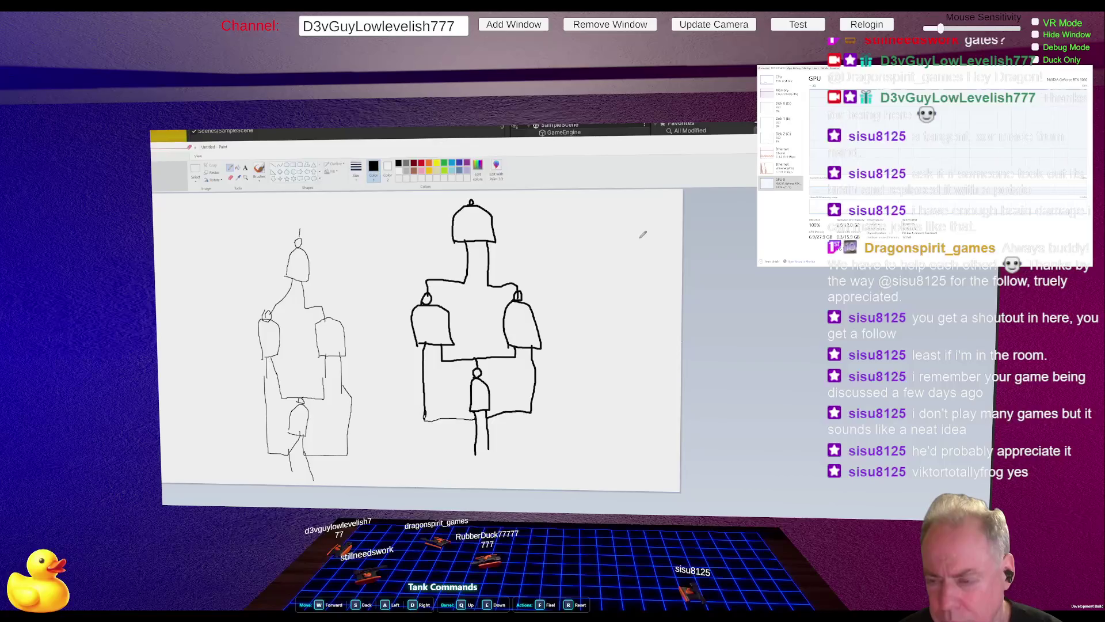
In Unity, clear the Console messages and launch Build And Run for Windows
{"action": "key", "text": "alt+Tab"}
{"action": "key", "text": "Caps_Lock"}
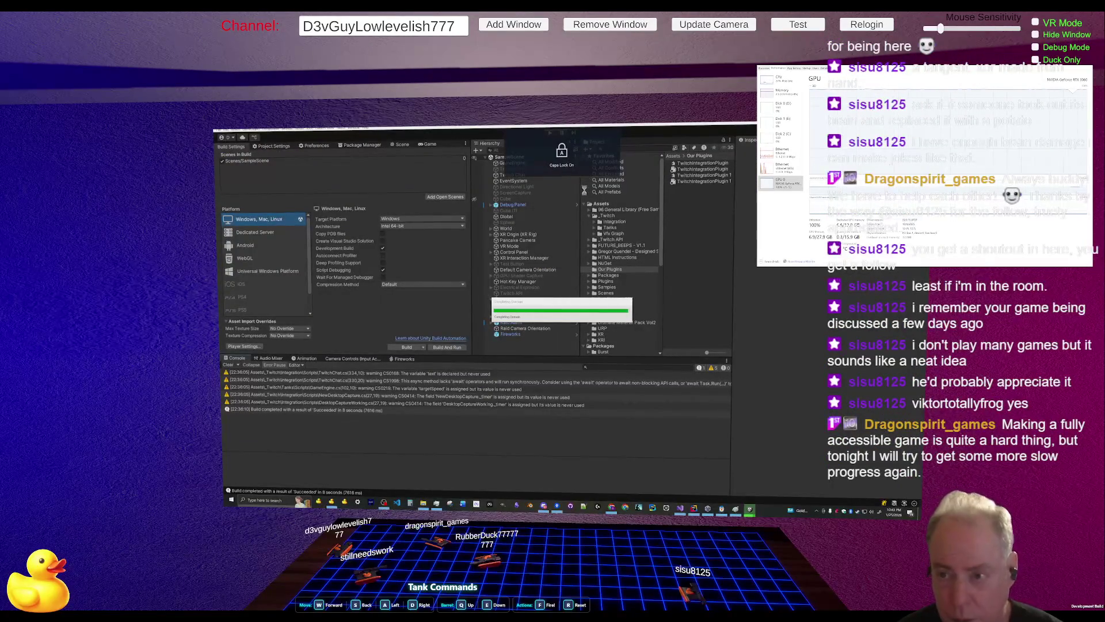
{"action": "key", "text": "Caps_Lock"}
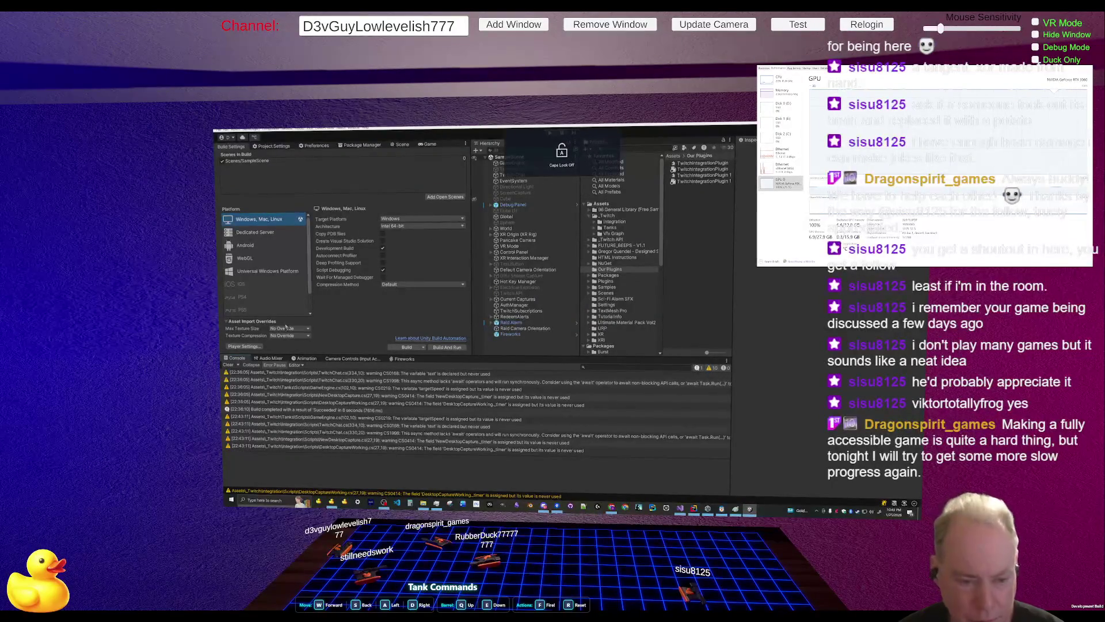
{"action": "left_click", "coordinate": [229, 364]}
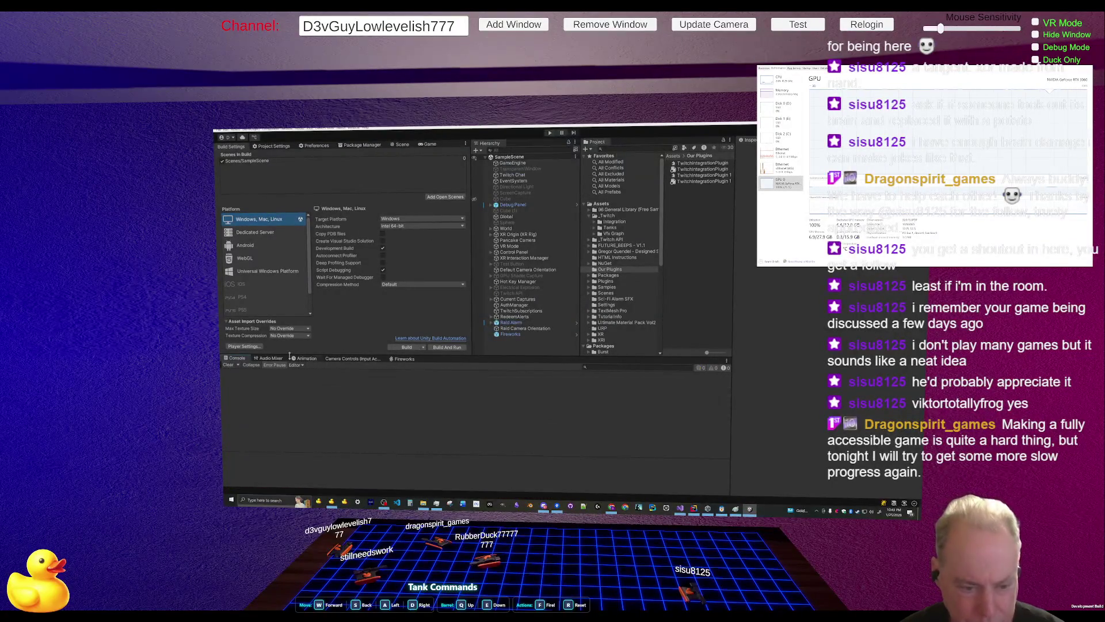
{"action": "left_click", "coordinate": [447, 348]}
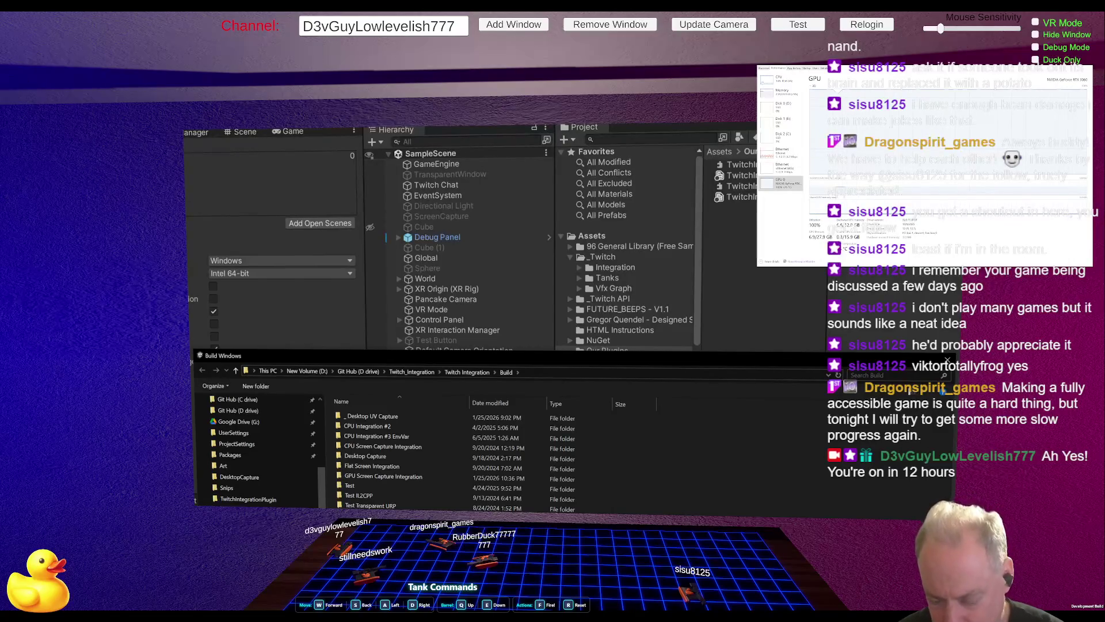
Confirm the Build folder as destination and let the Windows build finish successfully
{"action": "key", "text": "Return"}
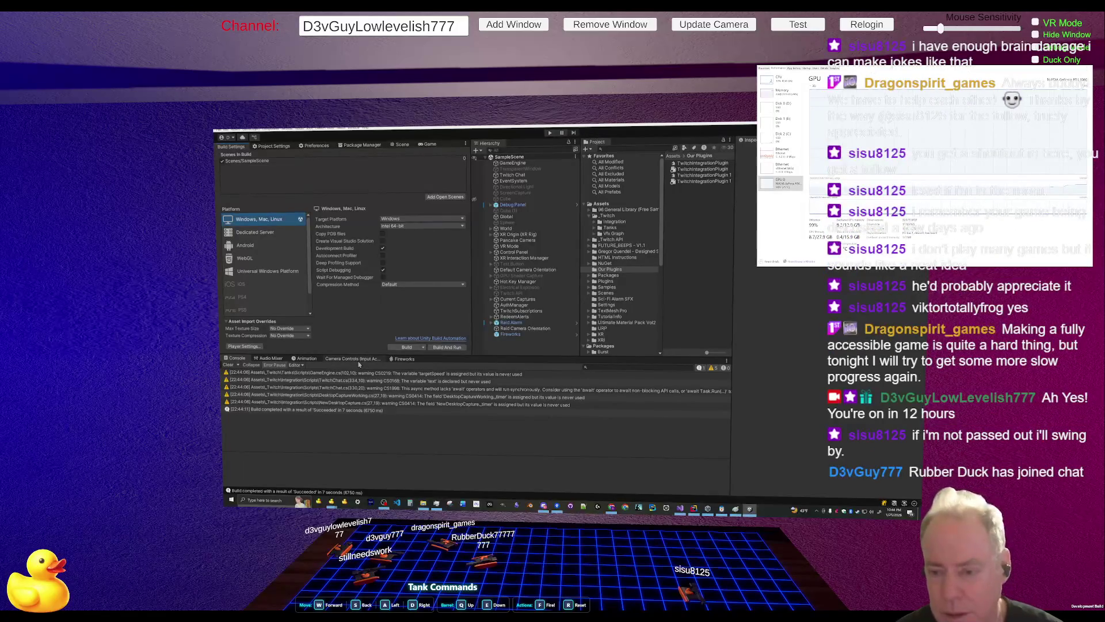
{"action": "key", "text": "alt+Tab"}
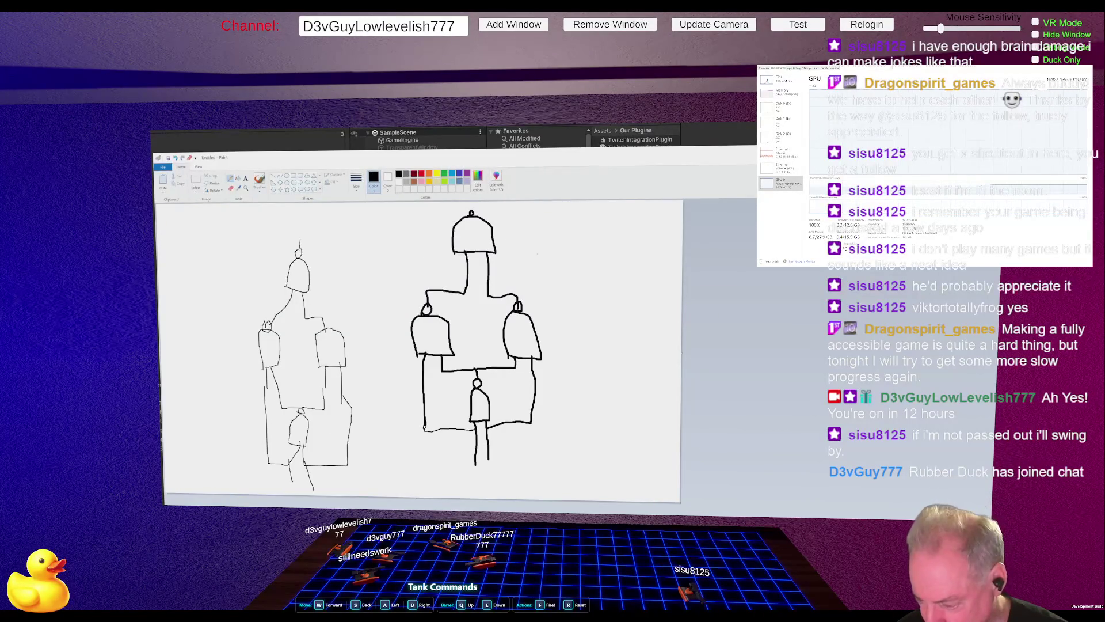
{"action": "key", "text": "alt+Tab"}
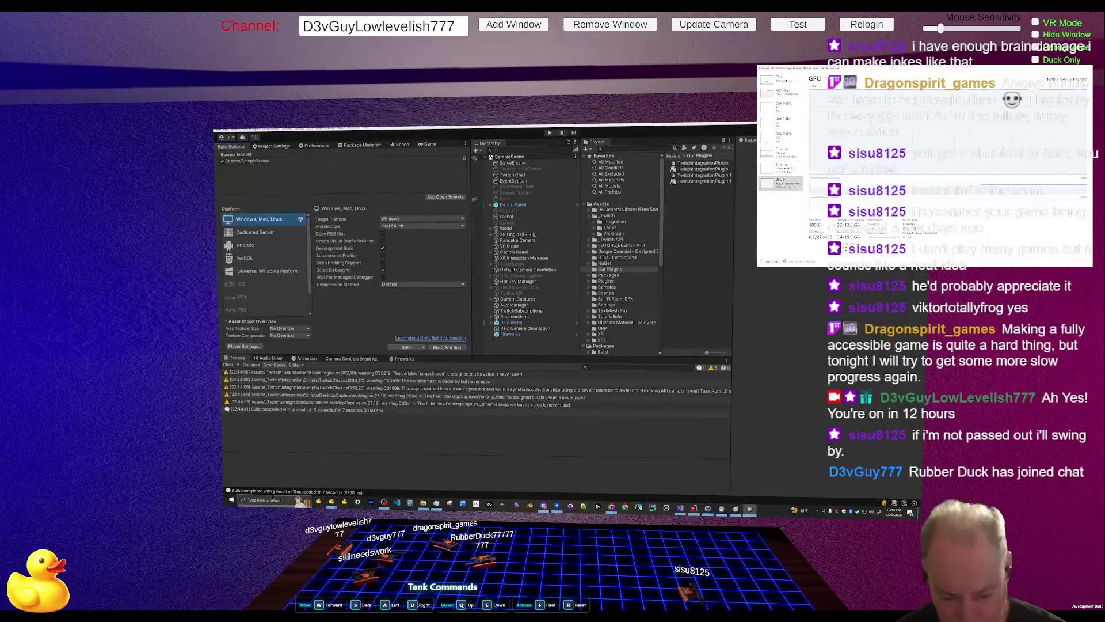
{"action": "mouse_move", "coordinate": [333, 504]}
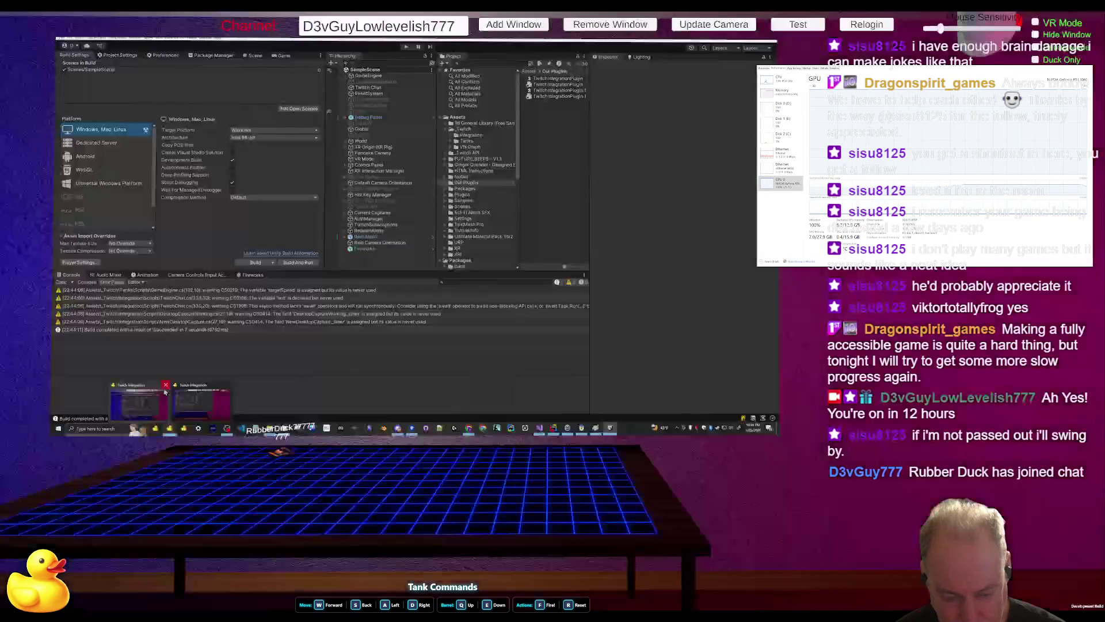
Bring up a Twitch Integration window, then lower and narrow the Paint window to recentre it
{"action": "left_click", "coordinate": [165, 385]}
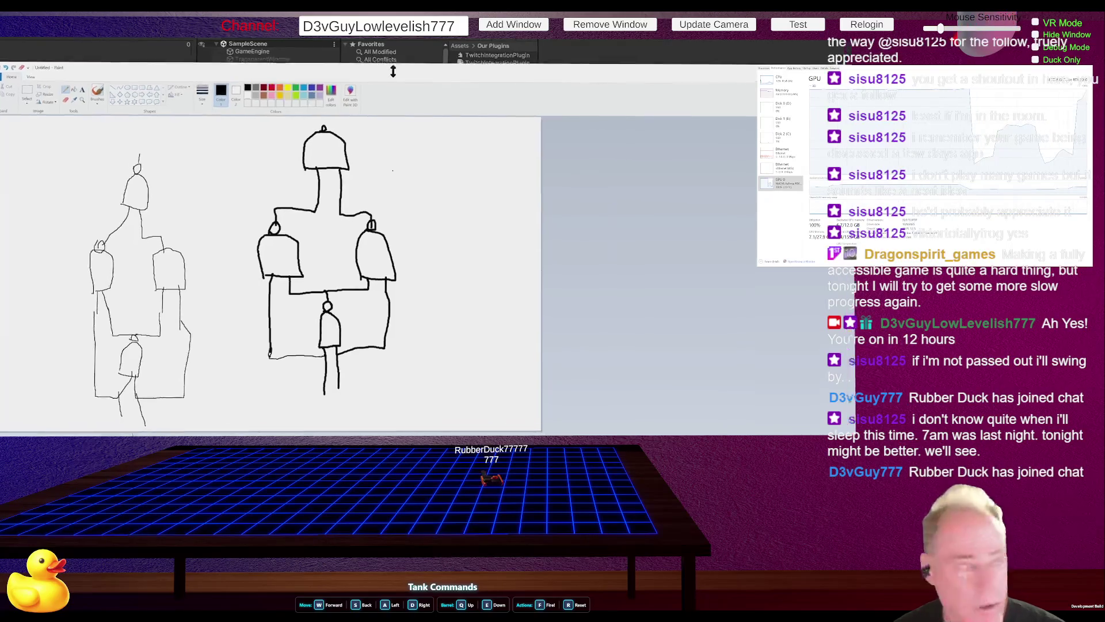
{"action": "mouse_move", "coordinate": [392, 66]}
{"action": "left_mouse_down"}
{"action": "mouse_move", "coordinate": [427, 385]}
{"action": "mouse_move", "coordinate": [429, 101]}
{"action": "mouse_move", "coordinate": [454, 43]}
{"action": "mouse_move", "coordinate": [478, 151]}
{"action": "mouse_move", "coordinate": [460, 221]}
{"action": "mouse_move", "coordinate": [447, 98]}
{"action": "left_mouse_up"}
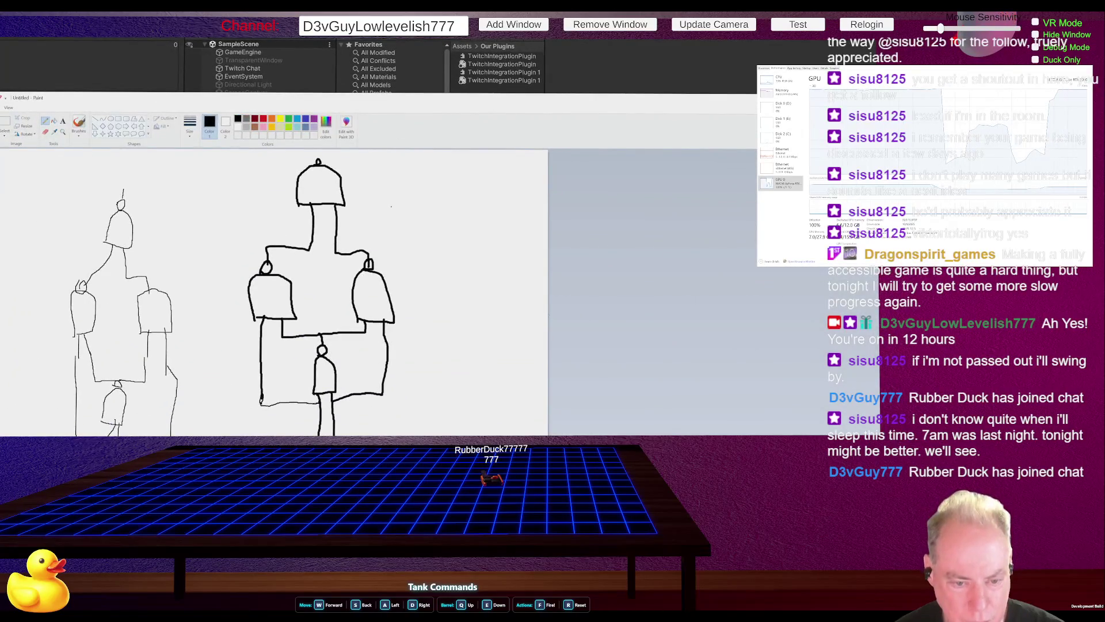
{"action": "left_click_drag", "start_coordinate": [2, 294], "coordinate": [222, 295]}
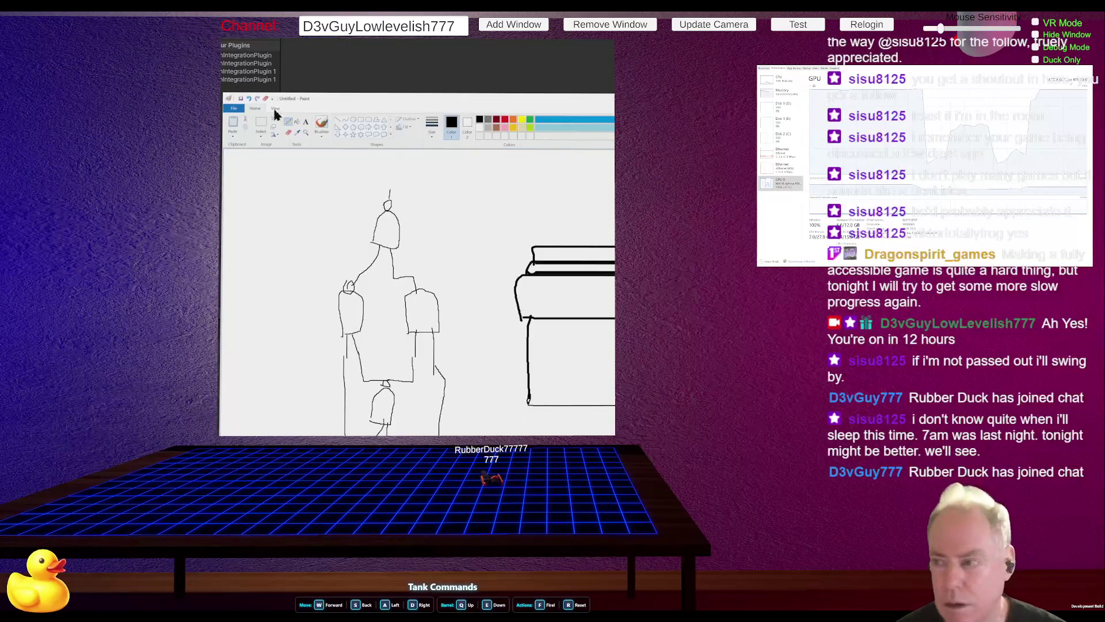
Move the Paint window further down and select the offline Twitch channel page's URL
{"action": "mouse_move", "coordinate": [340, 101]}
{"action": "left_mouse_down"}
{"action": "mouse_move", "coordinate": [338, 358]}
{"action": "mouse_move", "coordinate": [339, 254]}
{"action": "mouse_move", "coordinate": [399, 195]}
{"action": "mouse_move", "coordinate": [405, 38]}
{"action": "mouse_move", "coordinate": [411, 379]}
{"action": "mouse_move", "coordinate": [417, 70]}
{"action": "mouse_move", "coordinate": [446, 206]}
{"action": "mouse_move", "coordinate": [505, 132]}
{"action": "left_mouse_up"}
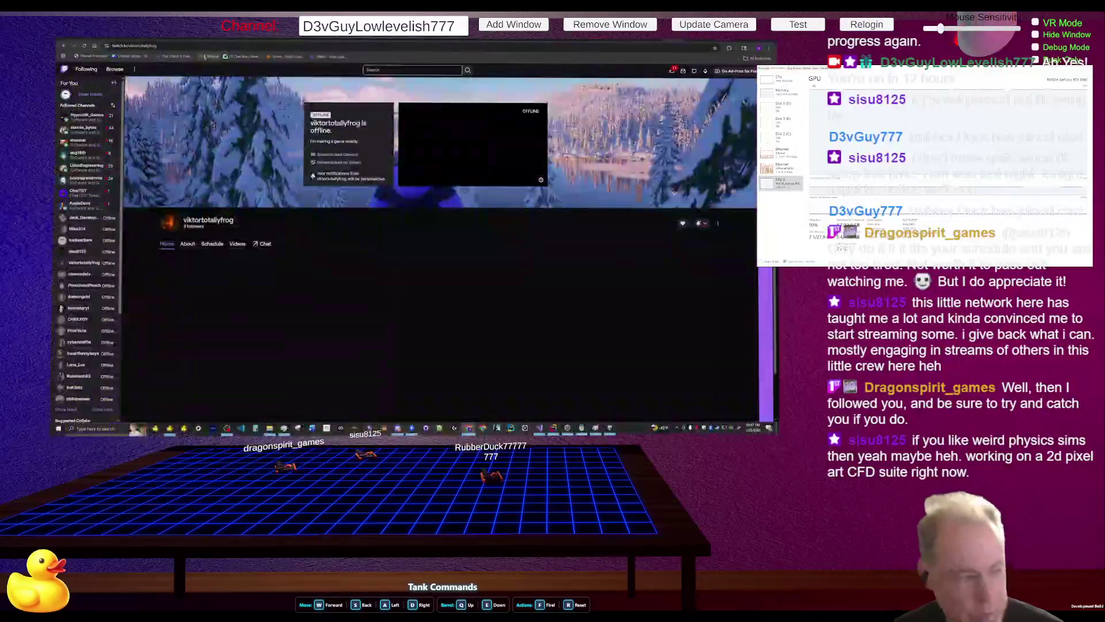
{"action": "left_click", "coordinate": [186, 47]}
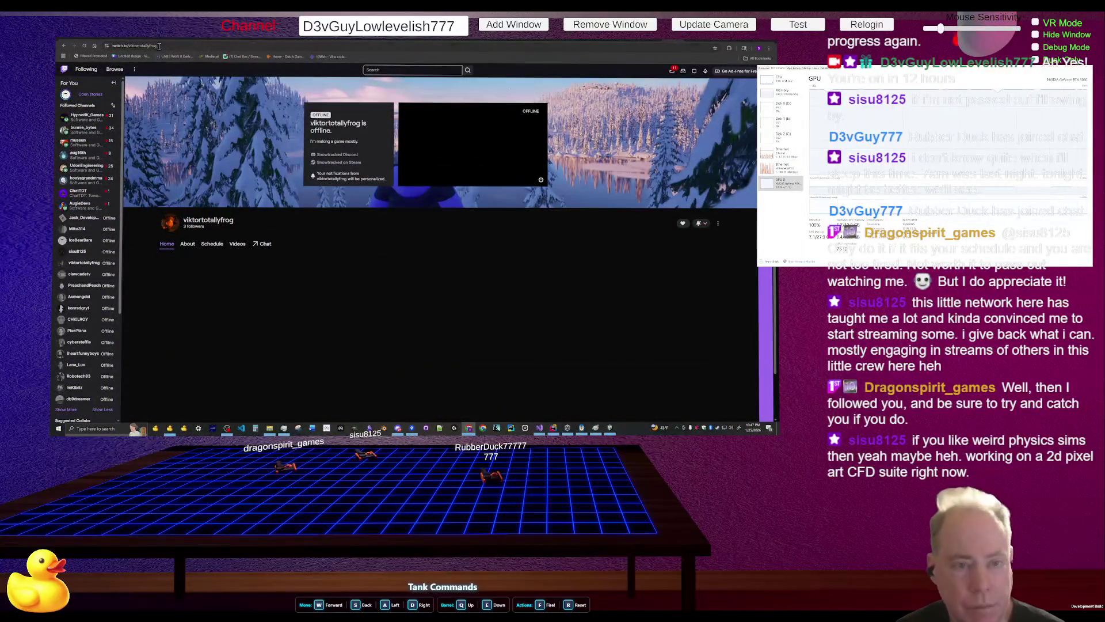
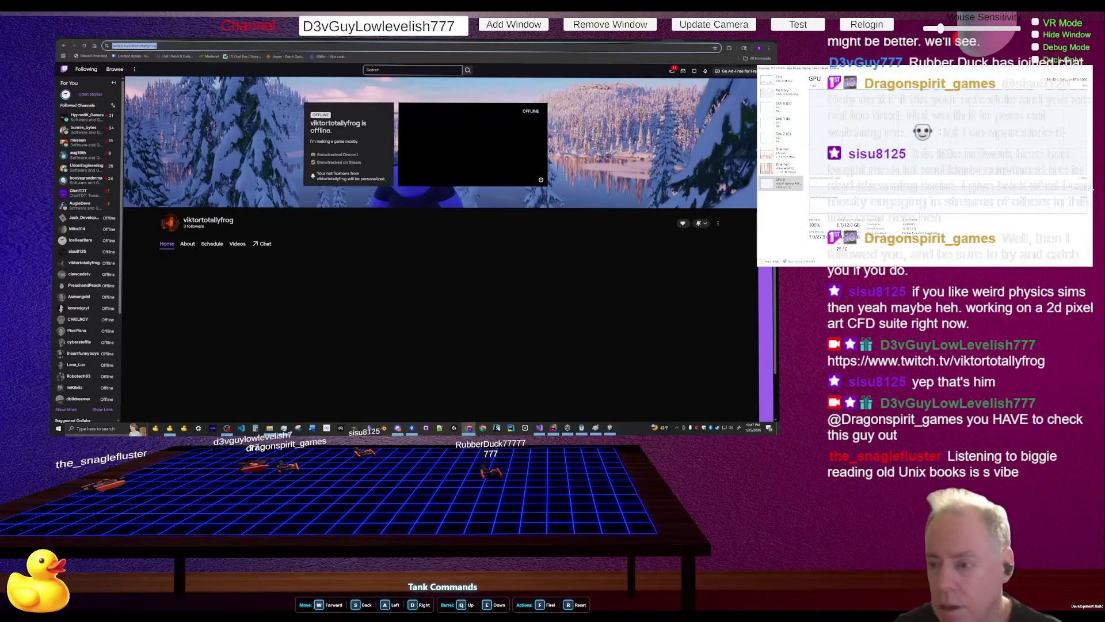
Switch from the offline Twitch channel page back to the Unity Editor
{"action": "key", "text": "alt+Tab"}
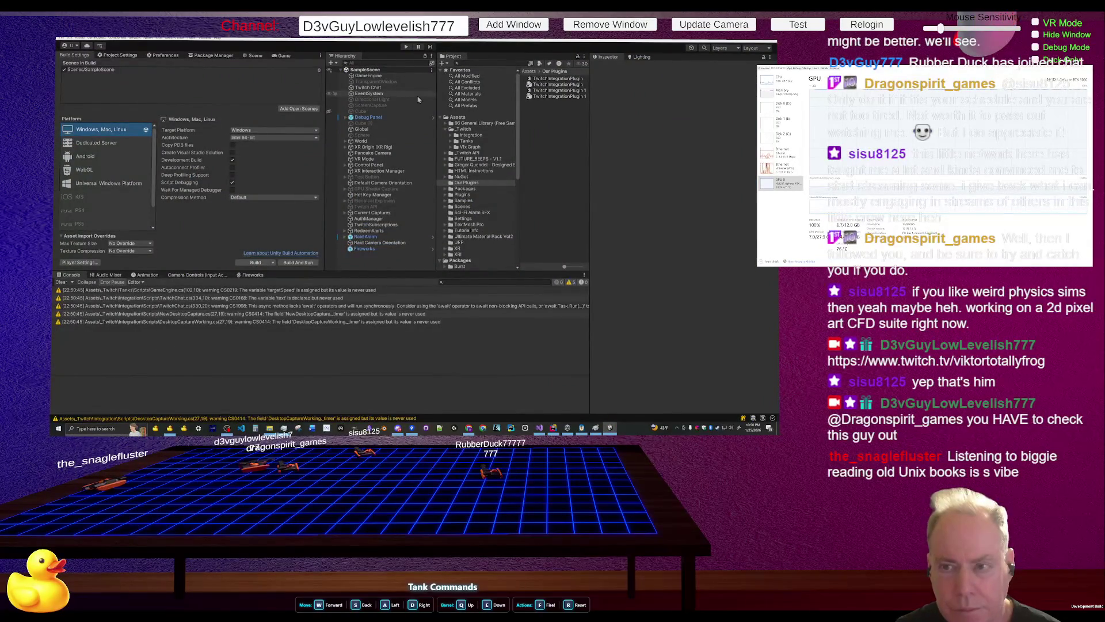
Start the scene in play mode, then switch between Unity and Rider, ending on Rider
{"action": "left_click", "coordinate": [406, 47]}
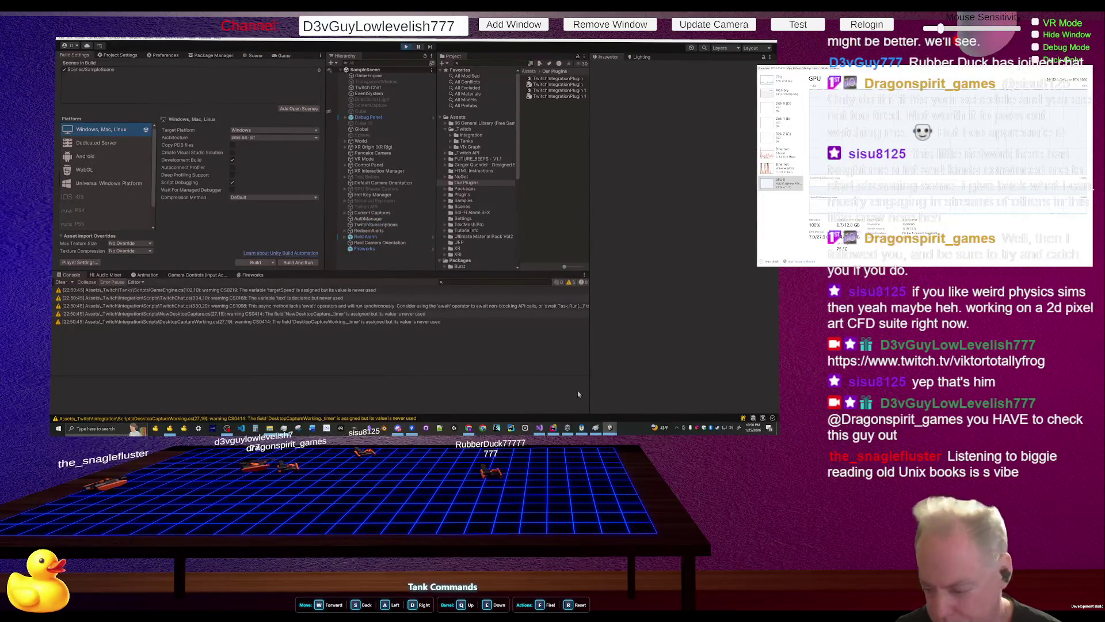
{"action": "left_click", "coordinate": [552, 430]}
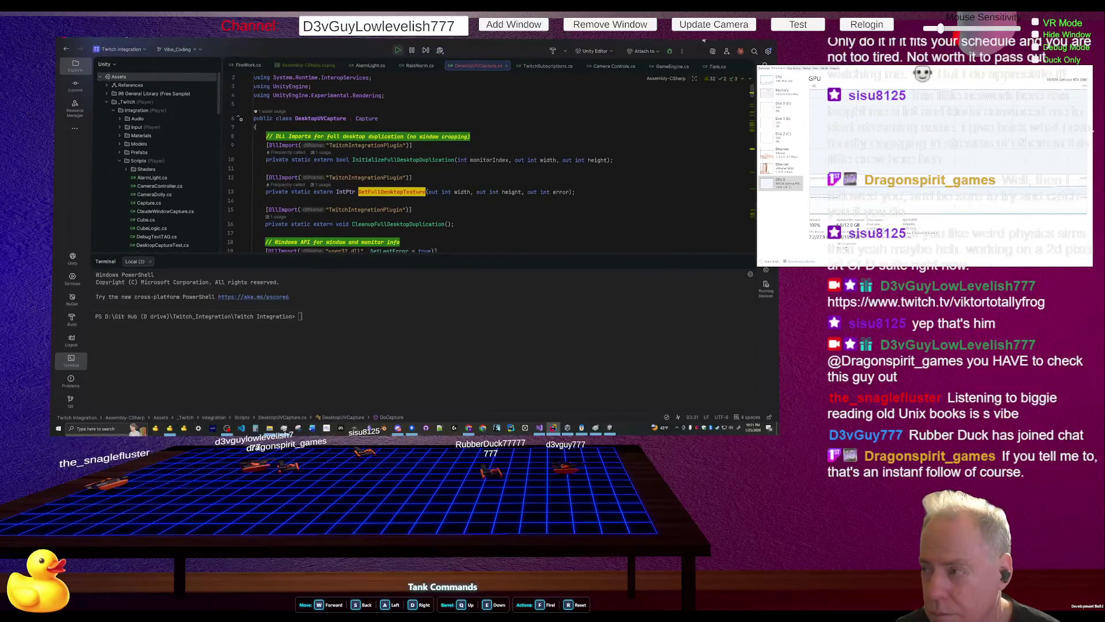
{"action": "key", "text": "alt+Tab"}
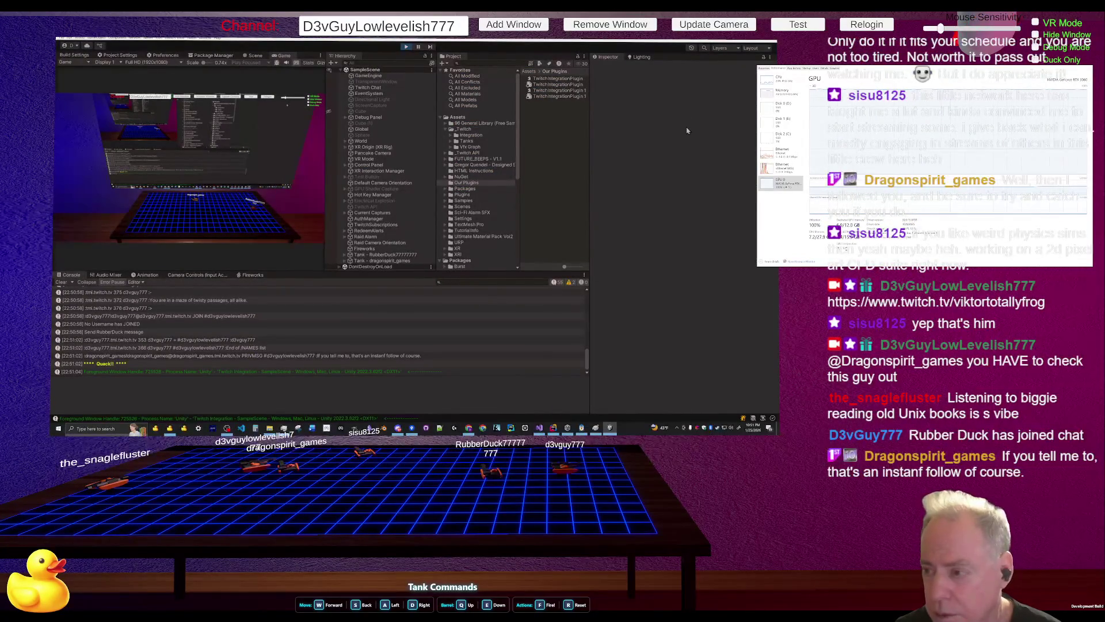
{"action": "key", "text": "alt+Tab"}
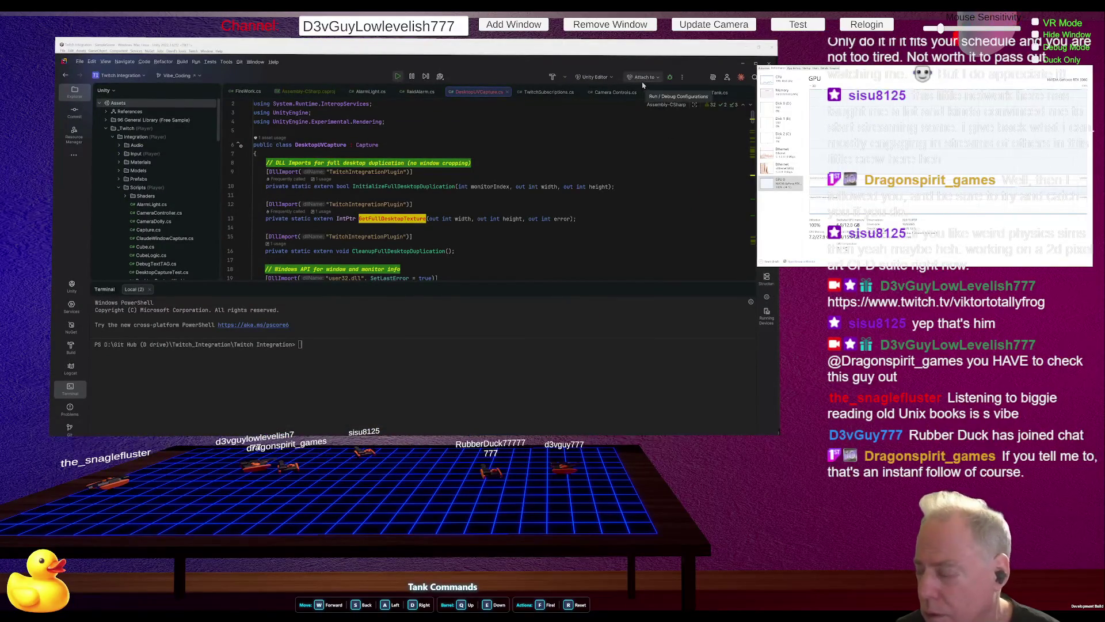
Return to Rider showing DesktopUVCapture.cs with the PowerShell terminal at the project prompt
{"action": "key", "text": "alt+Tab"}
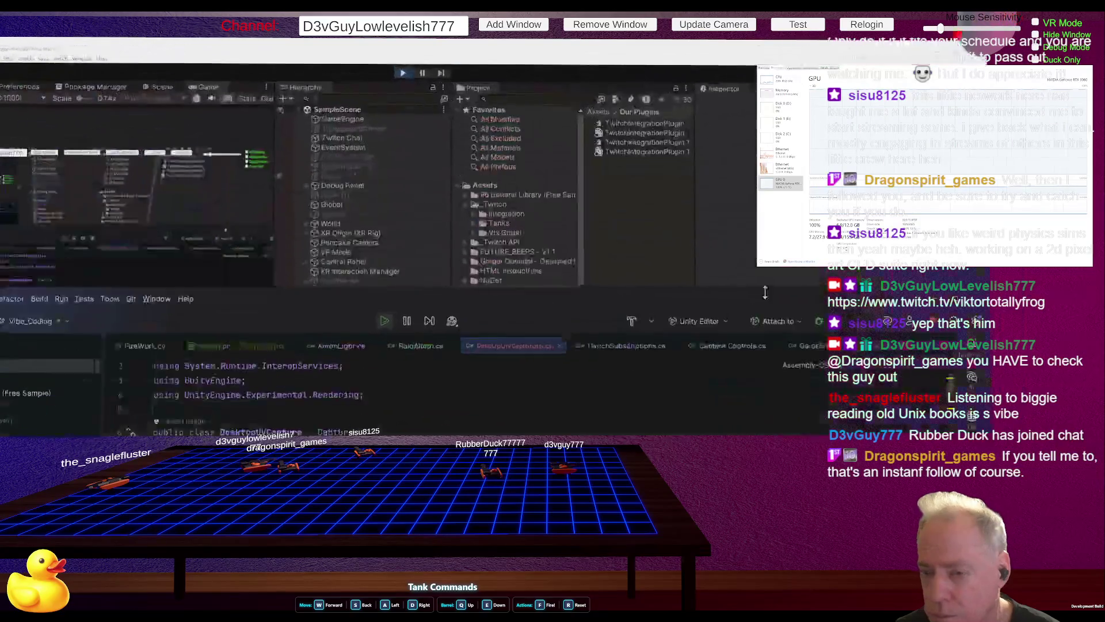
{"action": "key", "text": "alt+Tab"}
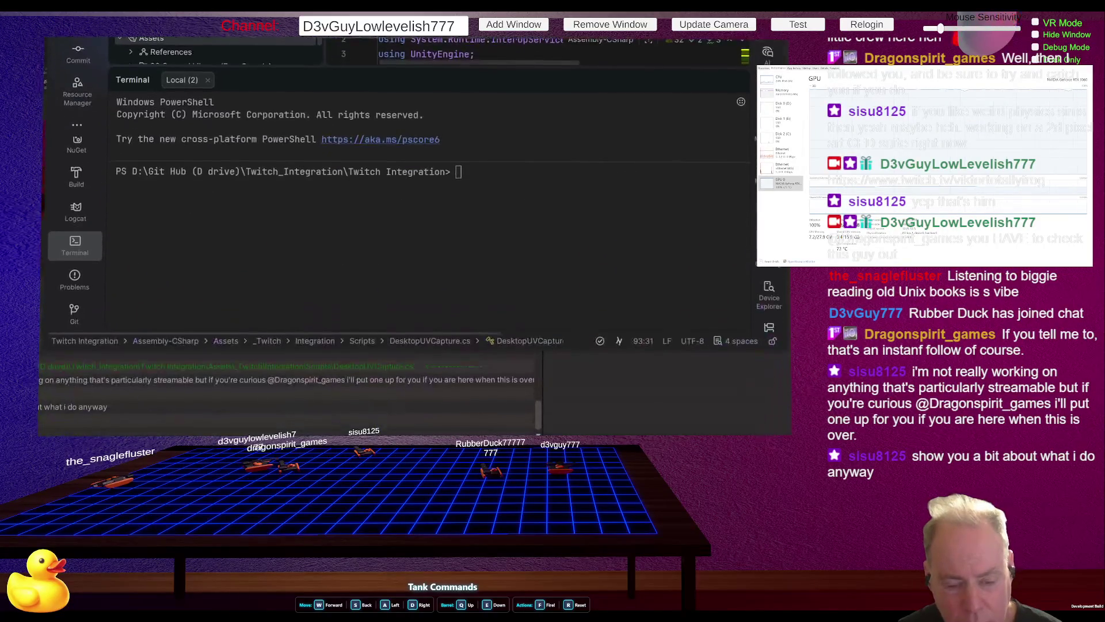
Switch from Rider back to the Unity Editor with the tank scene still playing
{"action": "key", "text": "alt+Tab"}
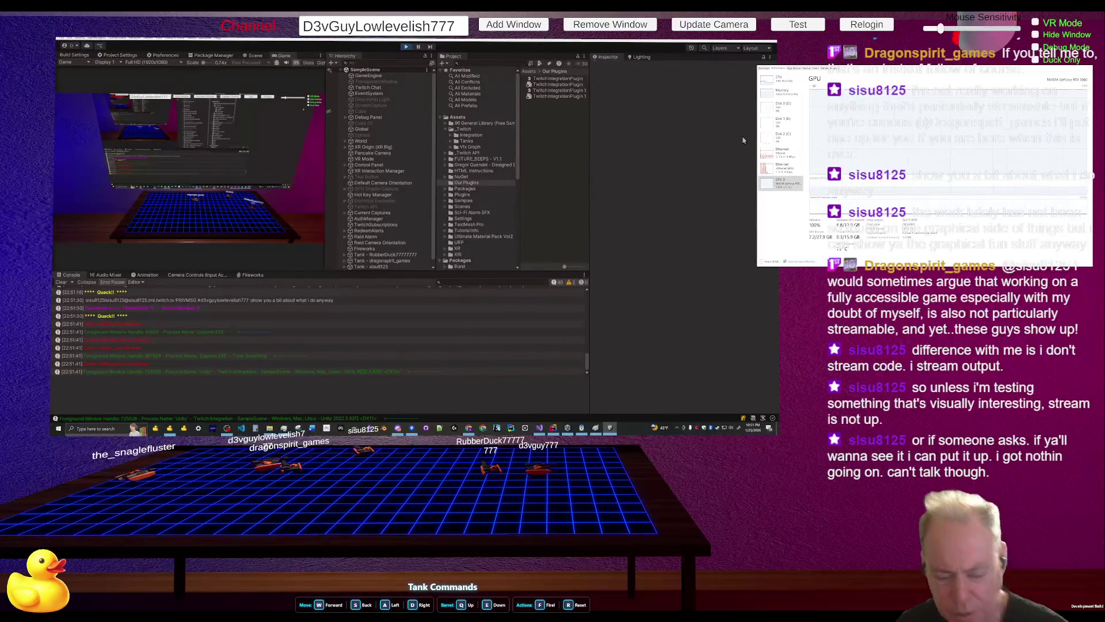
Open Build Settings and start Build And Run for the Windows player
{"action": "left_click", "coordinate": [74, 54]}
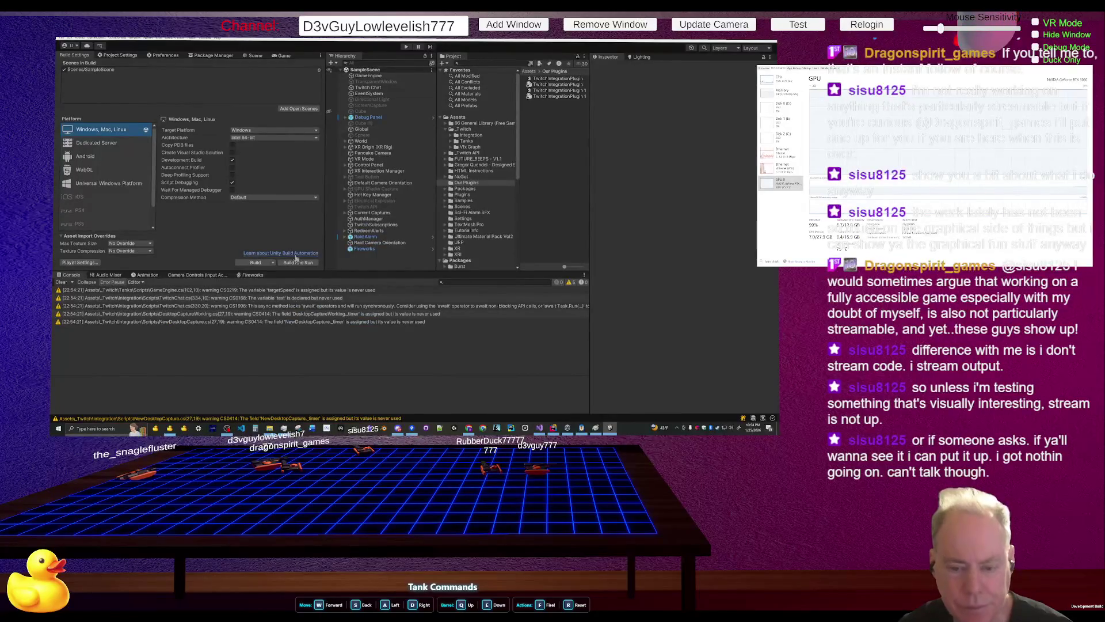
{"action": "left_click", "coordinate": [298, 262]}
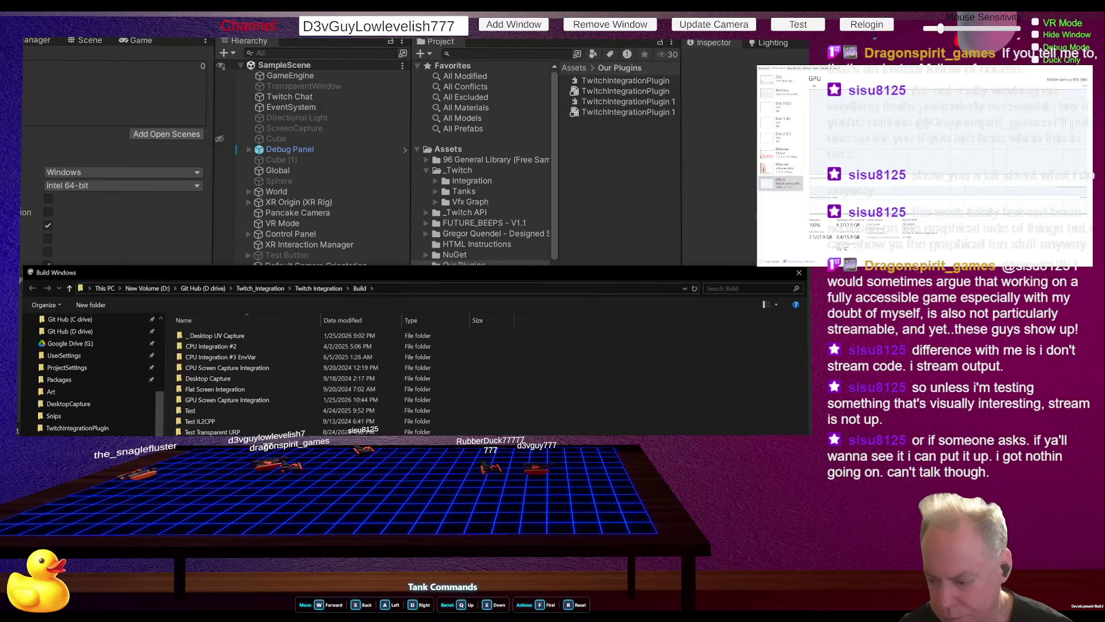
Accept the project's Build folder as output so the Windows player builds and launches
{"action": "key", "text": "Return"}
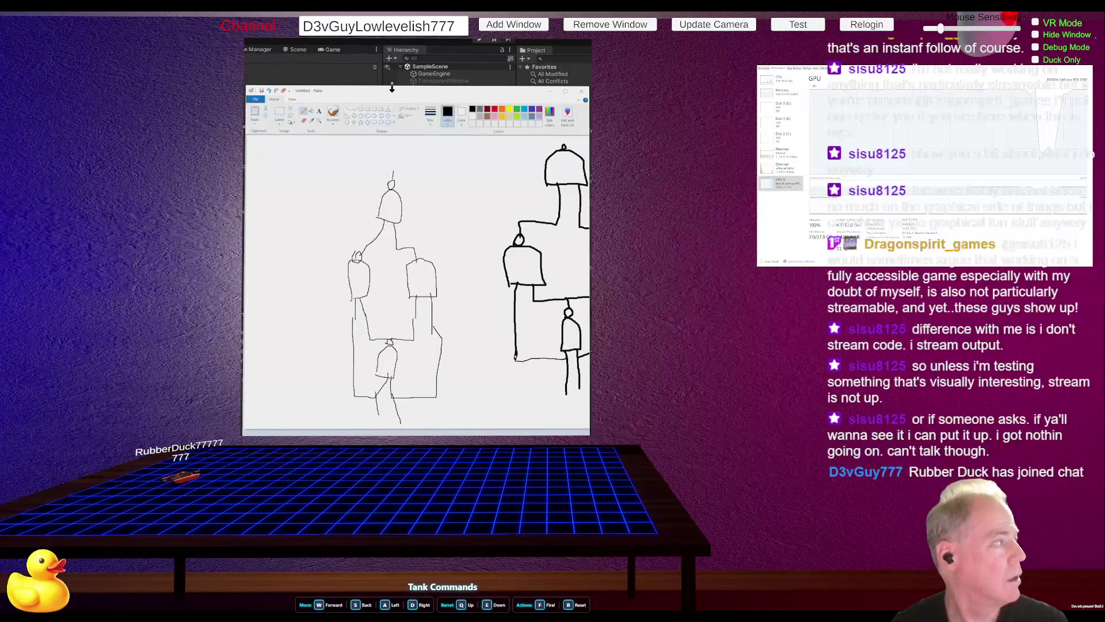
Resize the mirrored Paint window and move it lower so the desktop taskbar shows beneath it
{"action": "mouse_move", "coordinate": [393, 87]}
{"action": "left_mouse_down"}
{"action": "mouse_move", "coordinate": [377, 340]}
{"action": "mouse_move", "coordinate": [406, 51]}
{"action": "mouse_move", "coordinate": [407, 222]}
{"action": "left_mouse_up"}
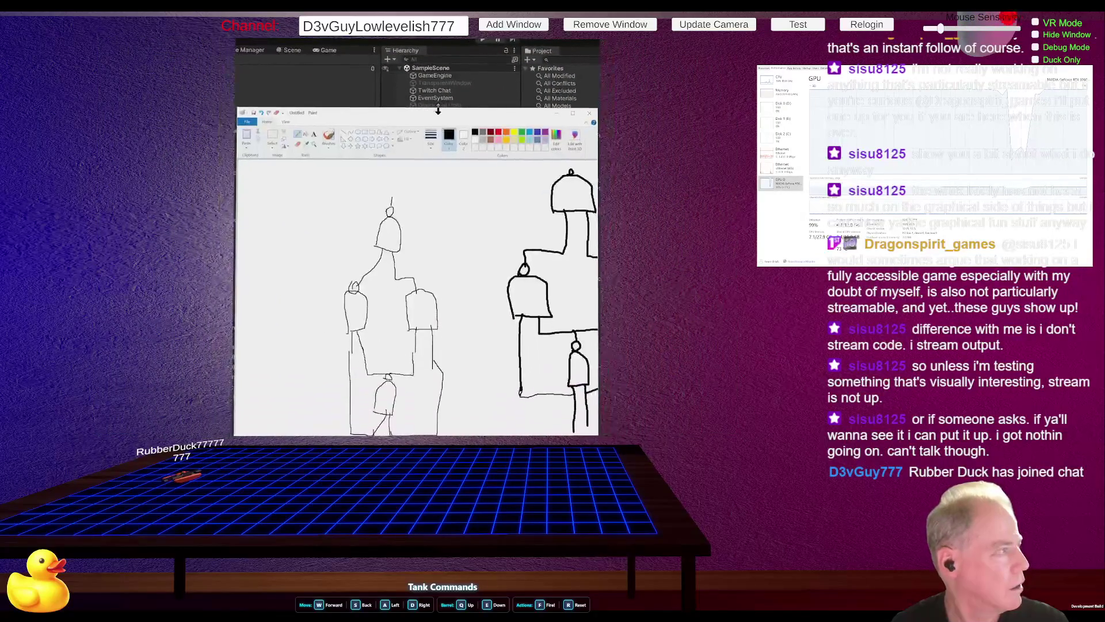
{"action": "mouse_move", "coordinate": [430, 115]}
{"action": "left_mouse_down"}
{"action": "mouse_move", "coordinate": [430, 421]}
{"action": "mouse_move", "coordinate": [429, 0]}
{"action": "left_mouse_up"}
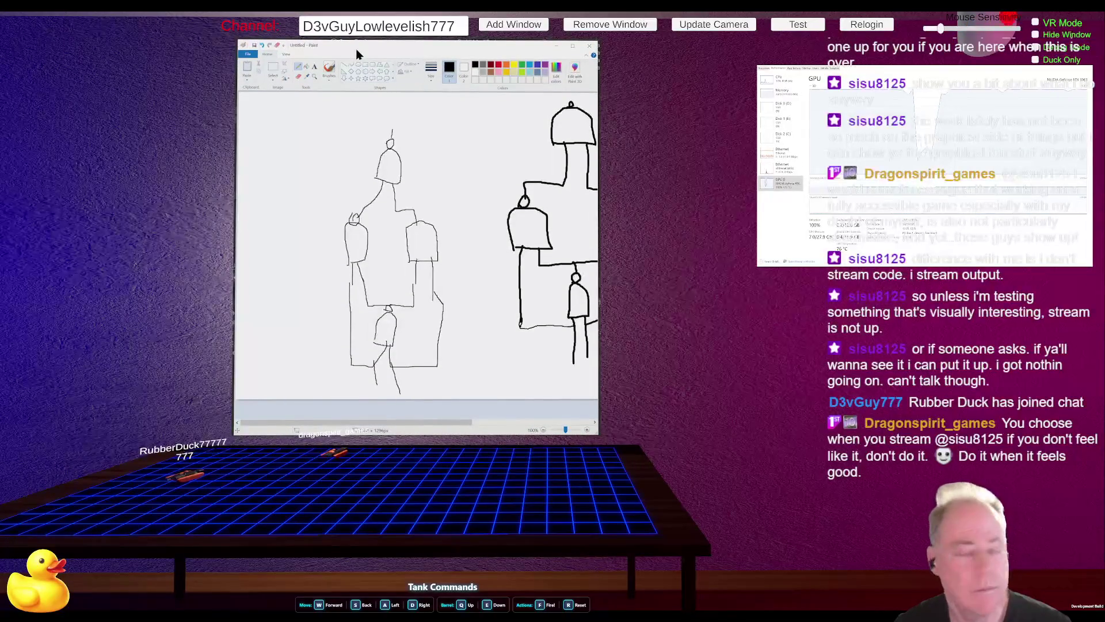
{"action": "mouse_move", "coordinate": [356, 54]}
{"action": "left_mouse_down"}
{"action": "mouse_move", "coordinate": [356, 397]}
{"action": "mouse_move", "coordinate": [356, 38]}
{"action": "mouse_move", "coordinate": [355, 227]}
{"action": "left_mouse_up"}
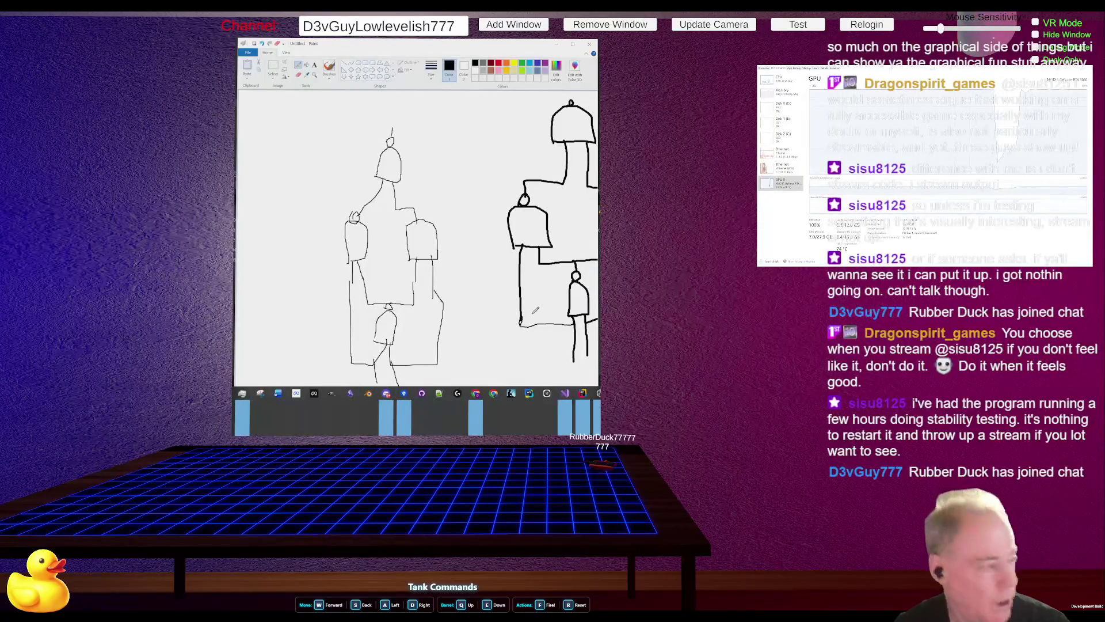
Hide the taskbar, narrow Paint to frame the stick figure, and reposition it slightly lower
{"action": "left_click", "coordinate": [412, 44]}
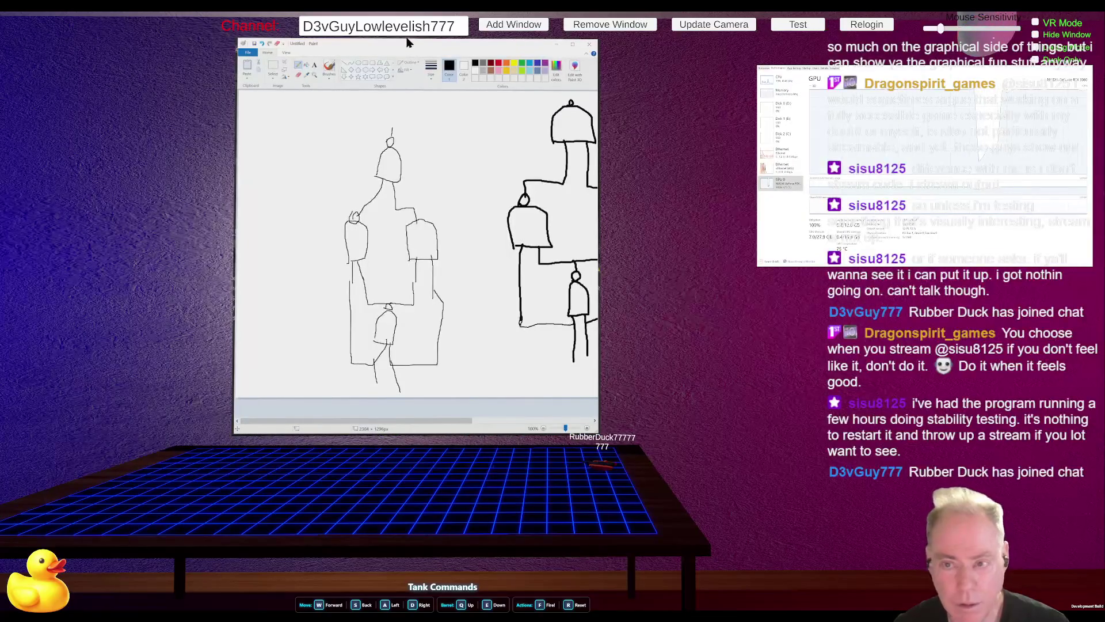
{"action": "left_click_drag", "start_coordinate": [406, 43], "coordinate": [412, 47]}
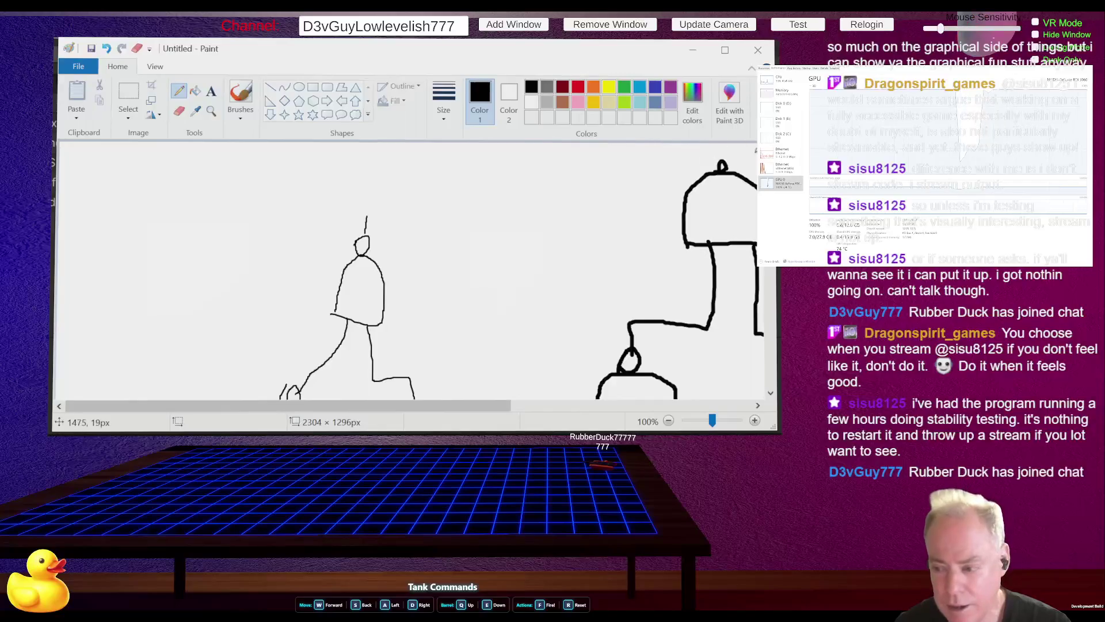
{"action": "left_click_drag", "start_coordinate": [777, 157], "coordinate": [619, 158]}
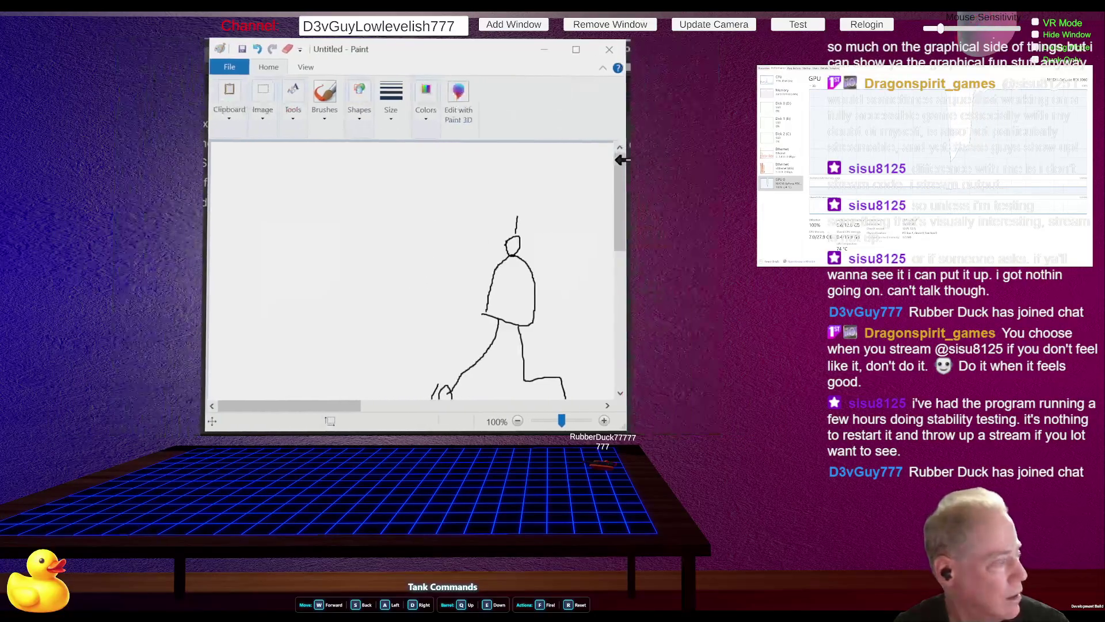
{"action": "left_click_drag", "start_coordinate": [468, 49], "coordinate": [465, 46]}
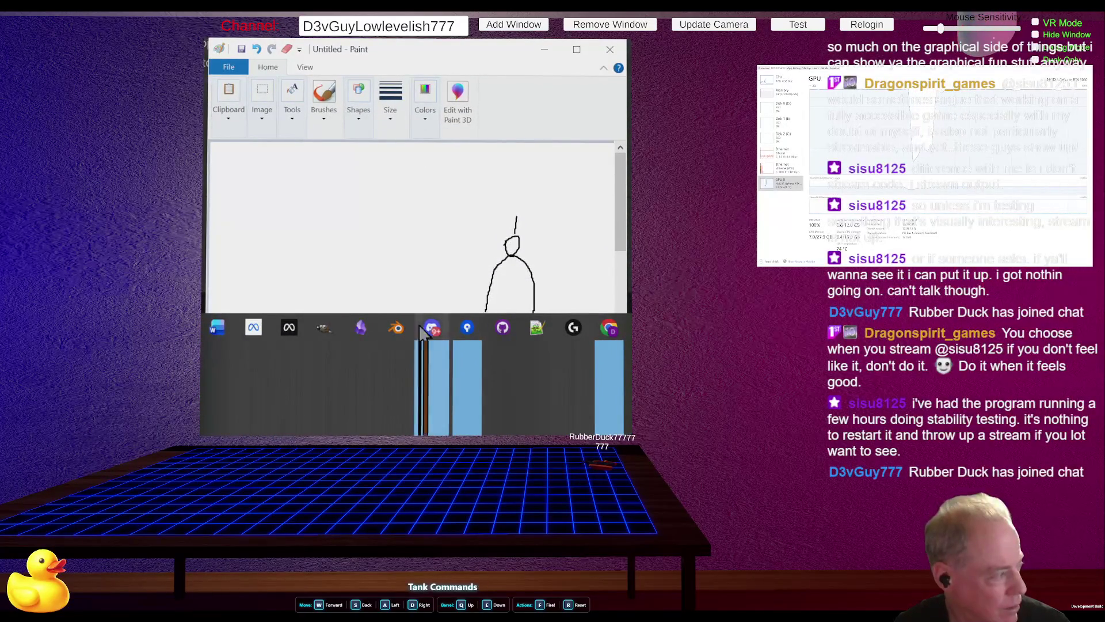
{"action": "mouse_move", "coordinate": [427, 333]}
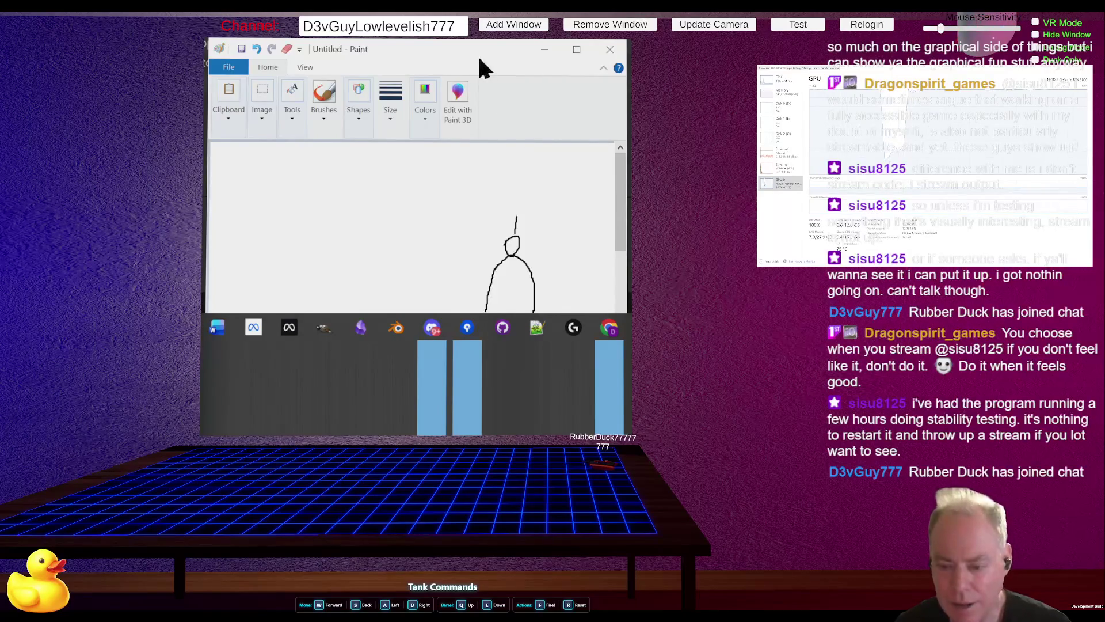
{"action": "mouse_move", "coordinate": [474, 48]}
{"action": "left_mouse_down"}
{"action": "mouse_move", "coordinate": [389, 46]}
{"action": "mouse_move", "coordinate": [416, 46]}
{"action": "left_mouse_up"}
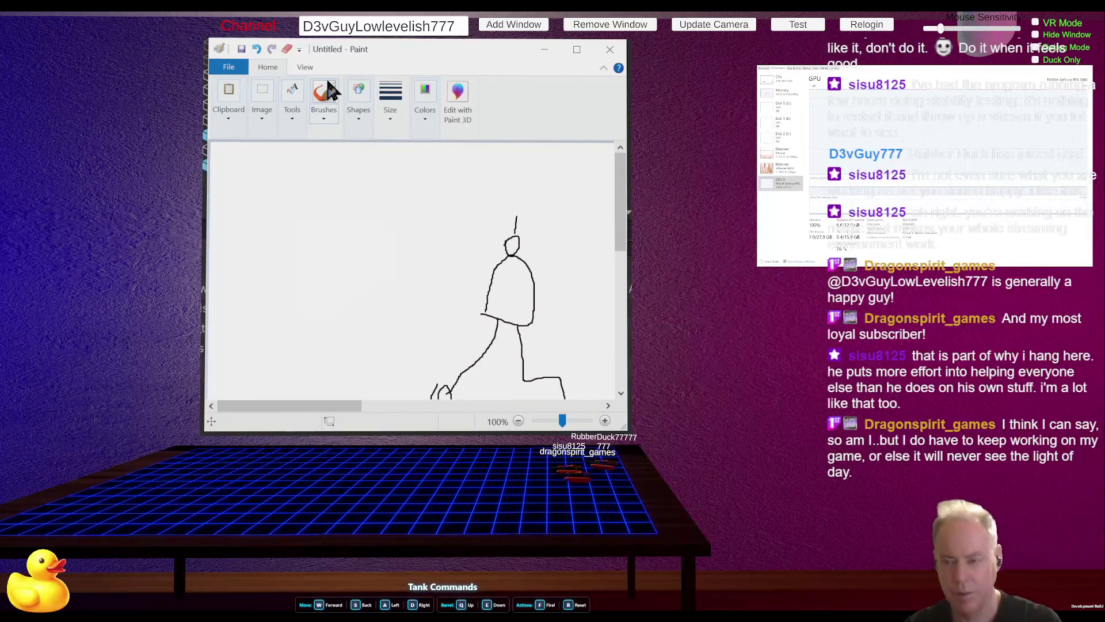
Cycle the captured window to Unity and back to Paint, then leave the tank game
{"action": "key", "text": "alt+Tab"}
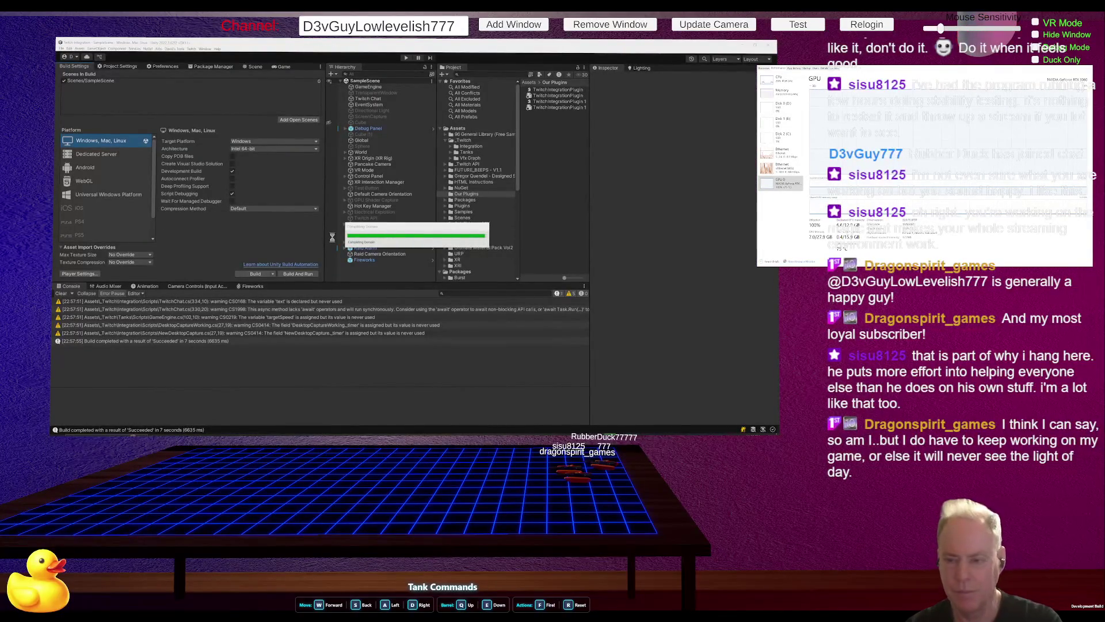
{"action": "key", "text": "alt+Tab"}
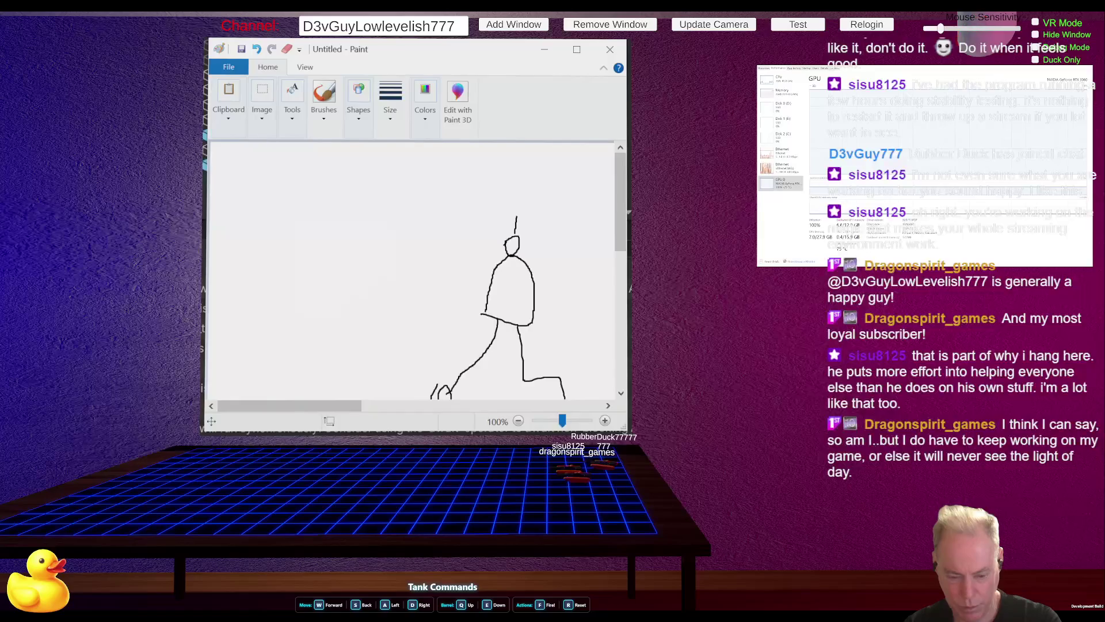
{"action": "key", "text": "super+d"}
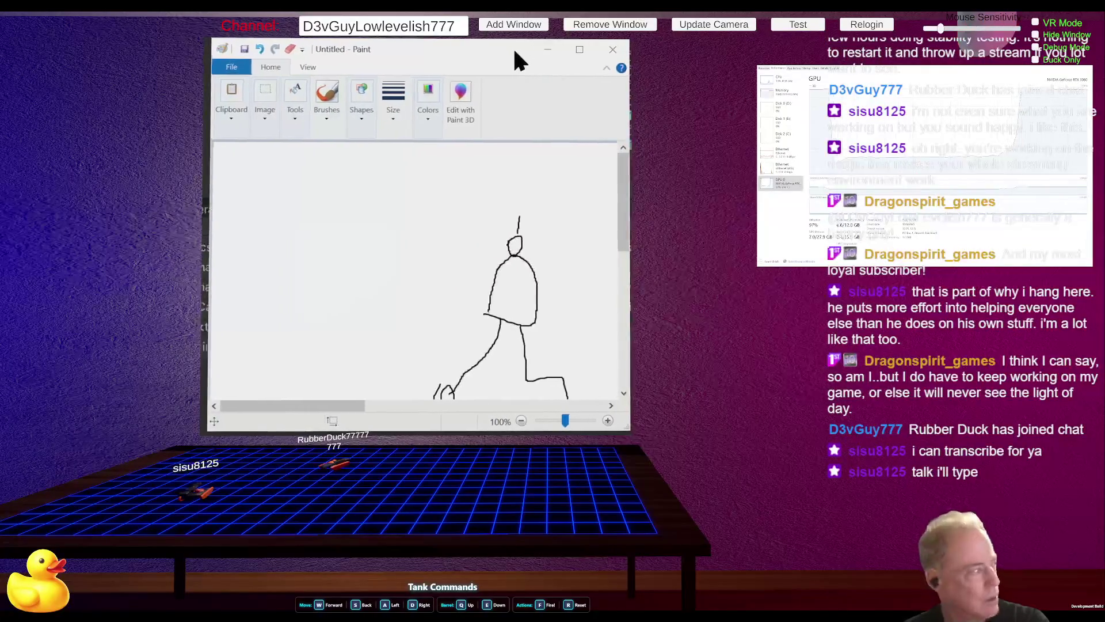
{"action": "left_click_drag", "start_coordinate": [512, 46], "coordinate": [412, 46]}
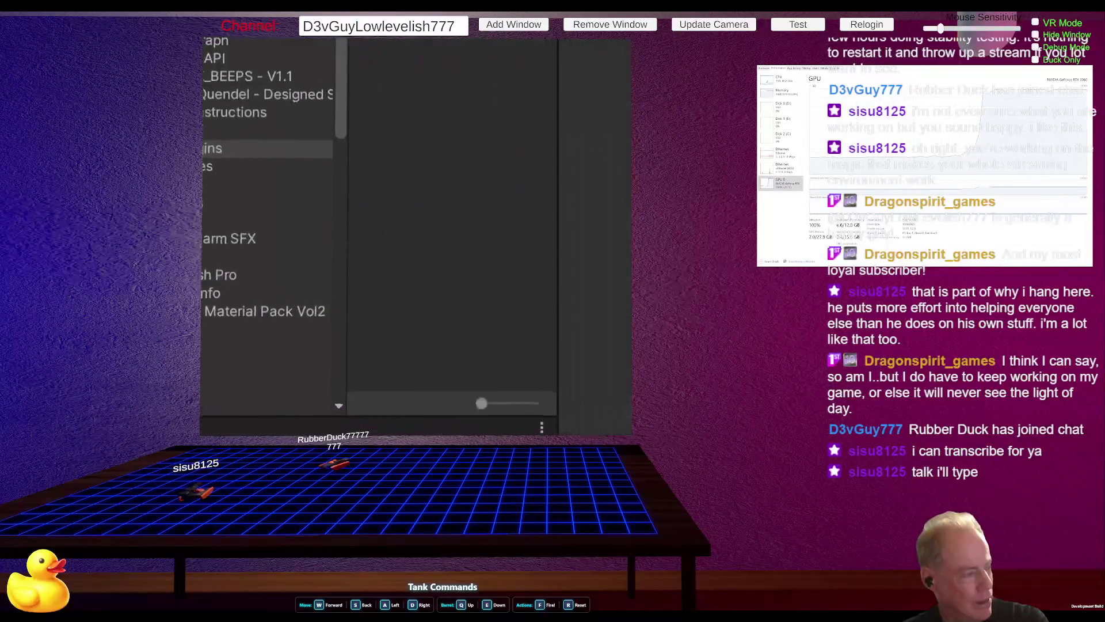
{"action": "left_click_drag", "start_coordinate": [429, 54], "coordinate": [510, 54]}
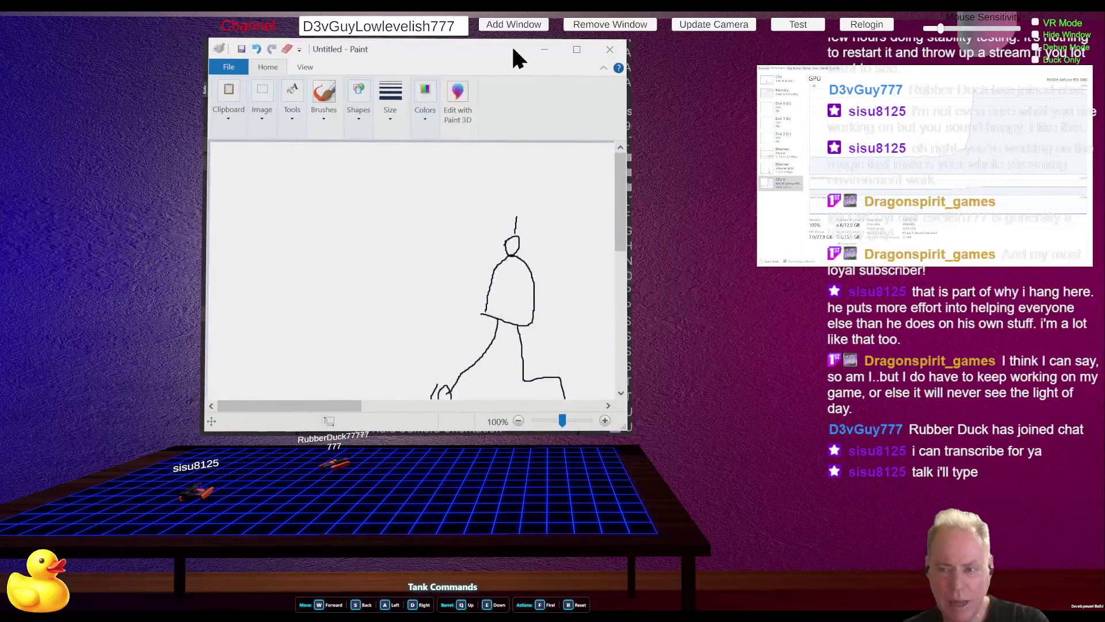
{"action": "mouse_move", "coordinate": [491, 57]}
{"action": "left_mouse_down"}
{"action": "mouse_move", "coordinate": [490, 40]}
{"action": "mouse_move", "coordinate": [492, 72]}
{"action": "left_mouse_up"}
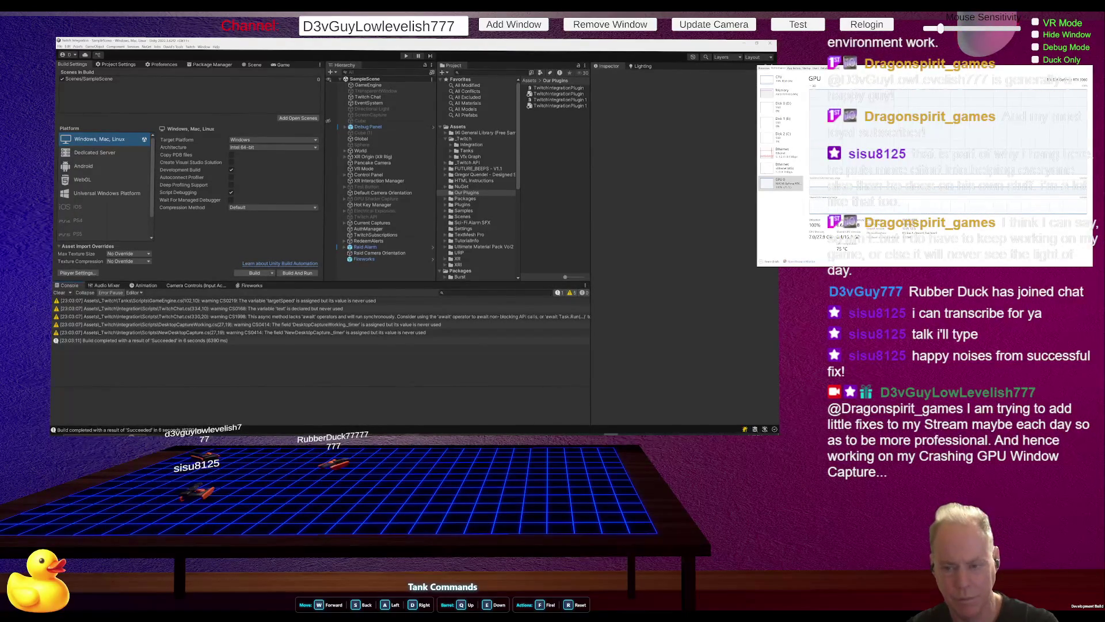
Bring up SourceTree's staged Twitch Integration changes and enlarge the commit message box
{"action": "key", "text": "alt+Tab"}
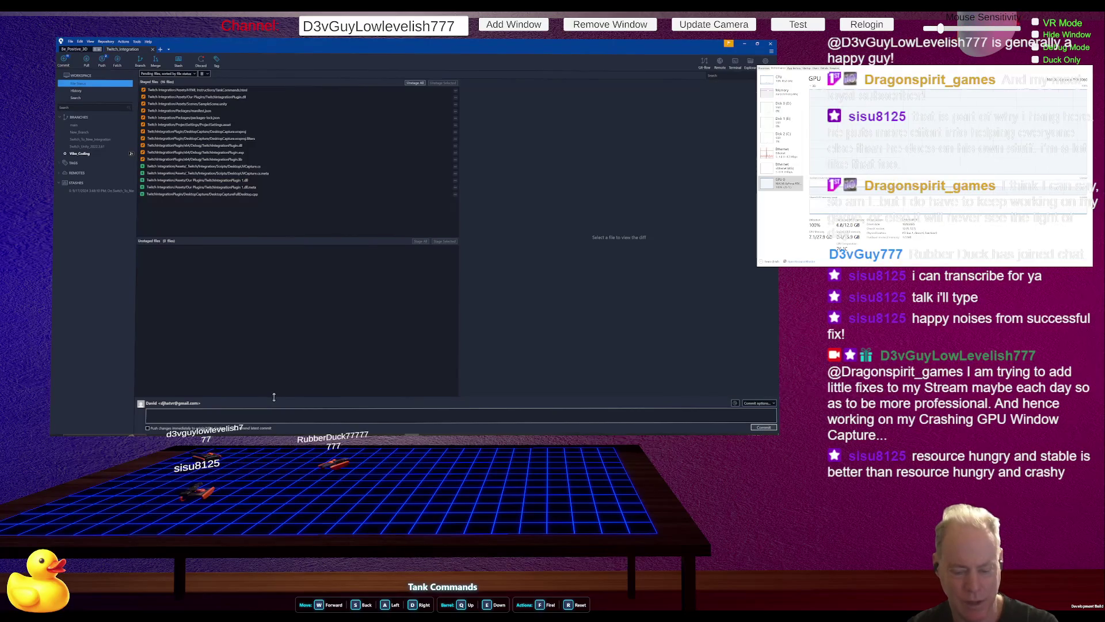
{"action": "left_click_drag", "start_coordinate": [274, 397], "coordinate": [286, 348]}
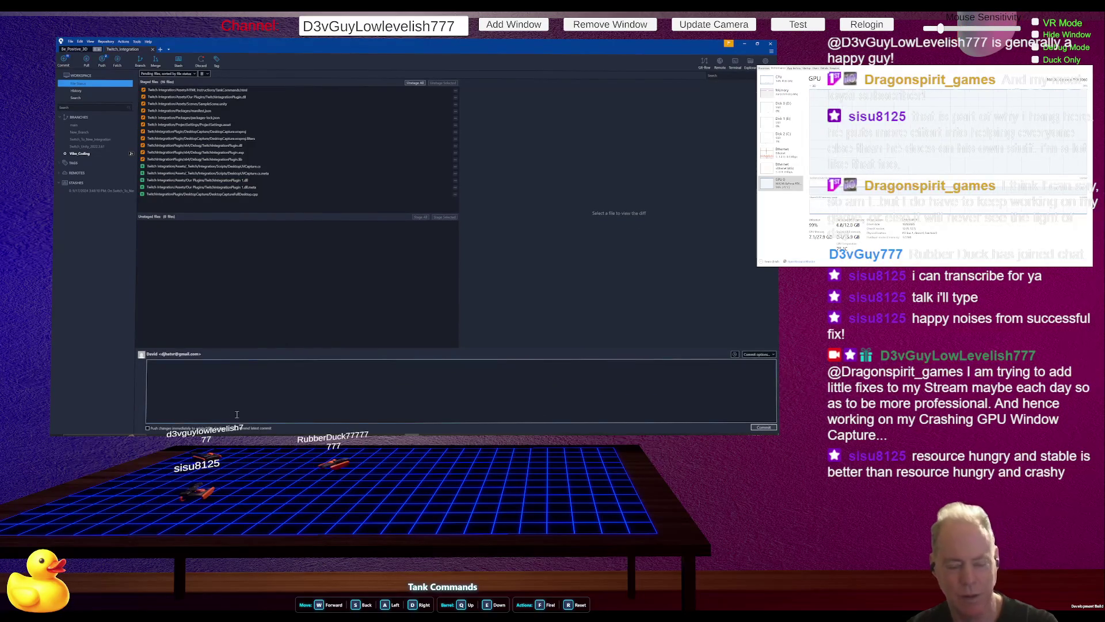
Type the first commit line '* Added Tank HTML Command Instructions', correcting a typo
{"action": "left_click", "coordinate": [223, 394]}
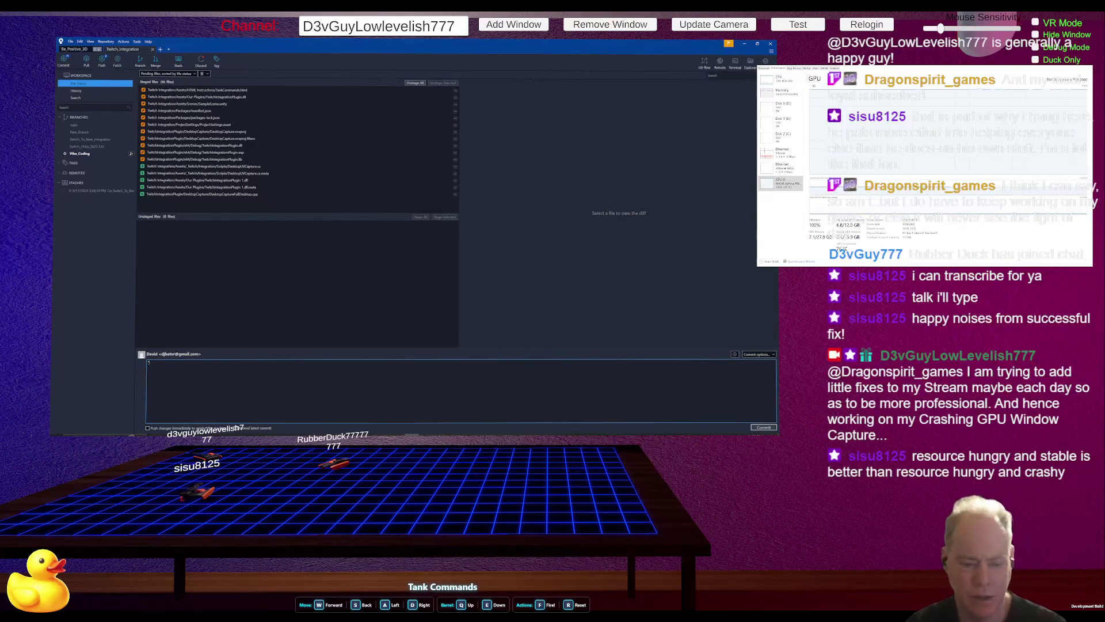
{"action": "type", "text": " Added Tank "}
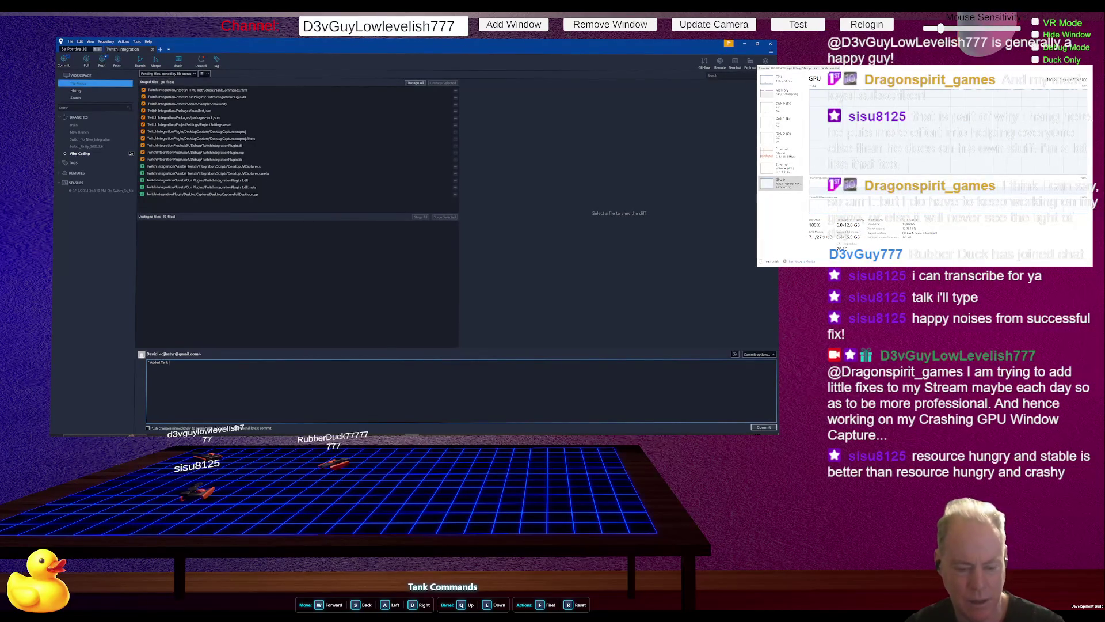
{"action": "type", "text": "HTML Coma"}
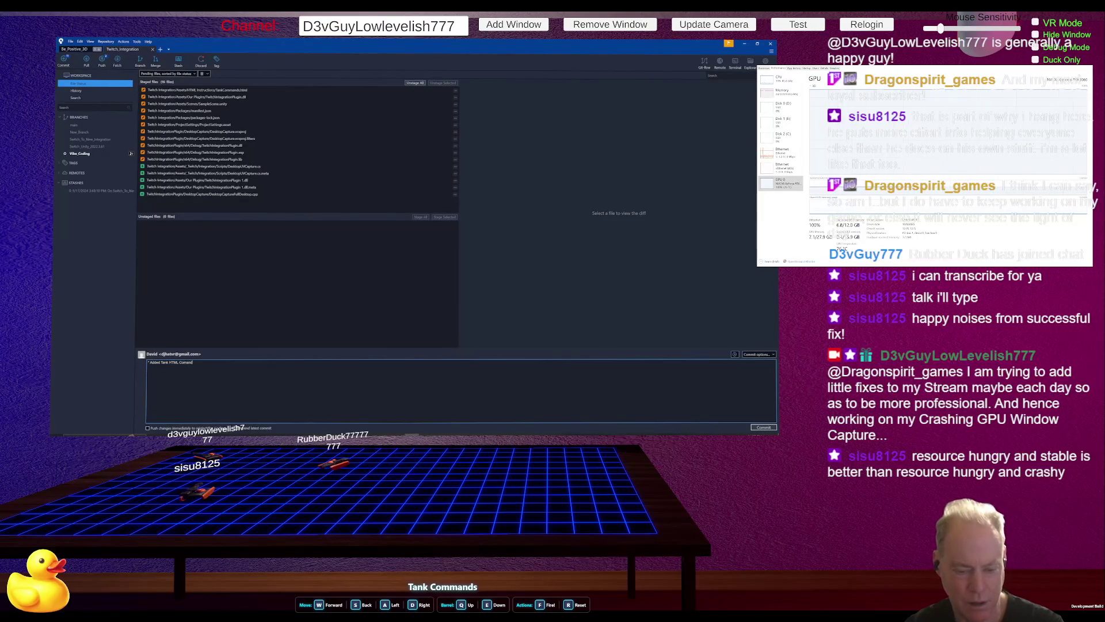
{"action": "key", "text": "BackSpace"}
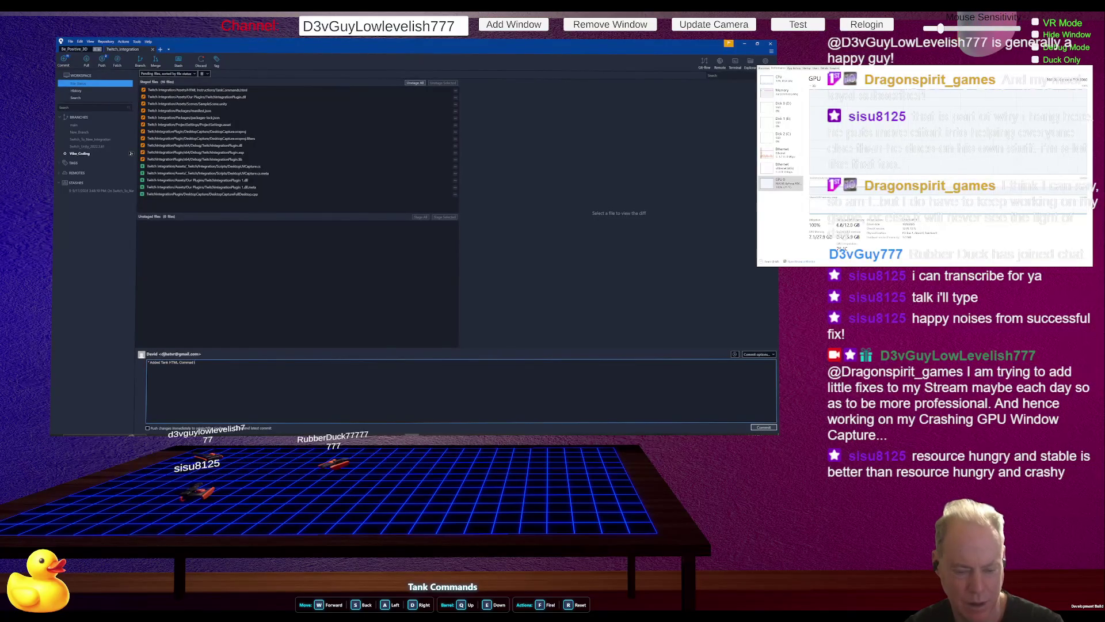
{"action": "type", "text": "ructions"}
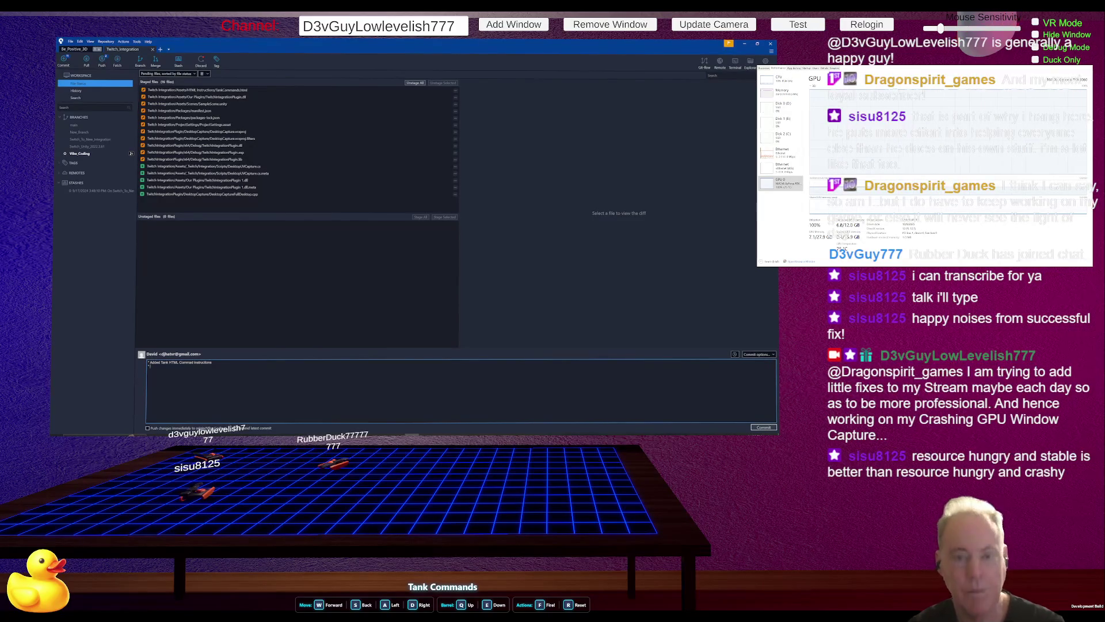
Select the second staged file, the plugin DLL, to view its binary-file diff
{"action": "left_click", "coordinate": [244, 97]}
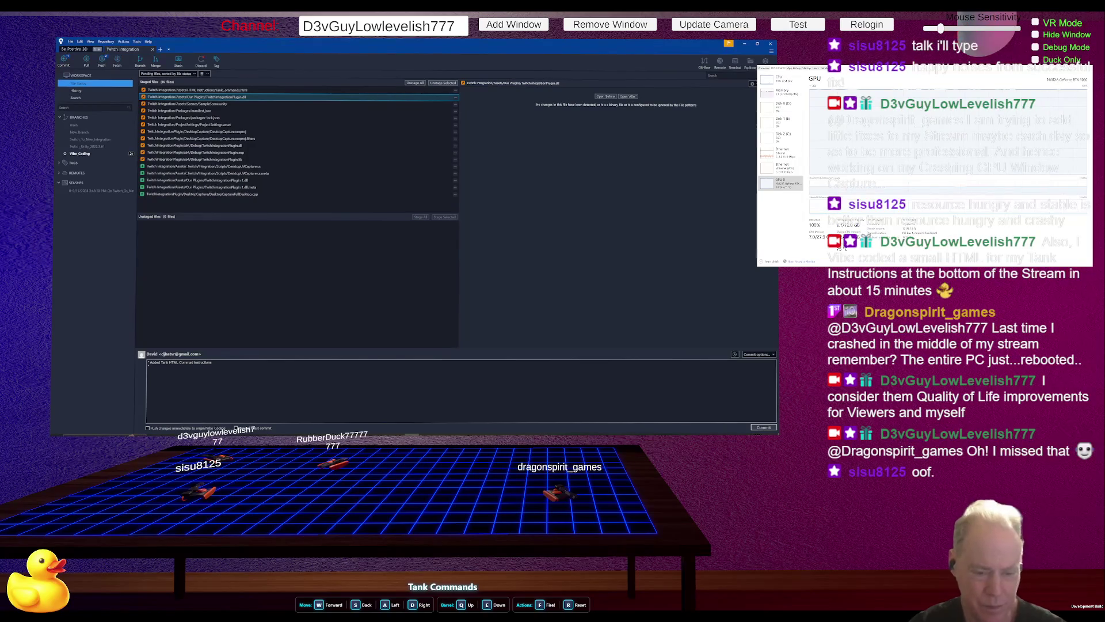
Add a second commit line reading '* Added New and Improved GPU Window Capture'
{"action": "left_click", "coordinate": [215, 375]}
{"action": "type", "text": "* Add"}
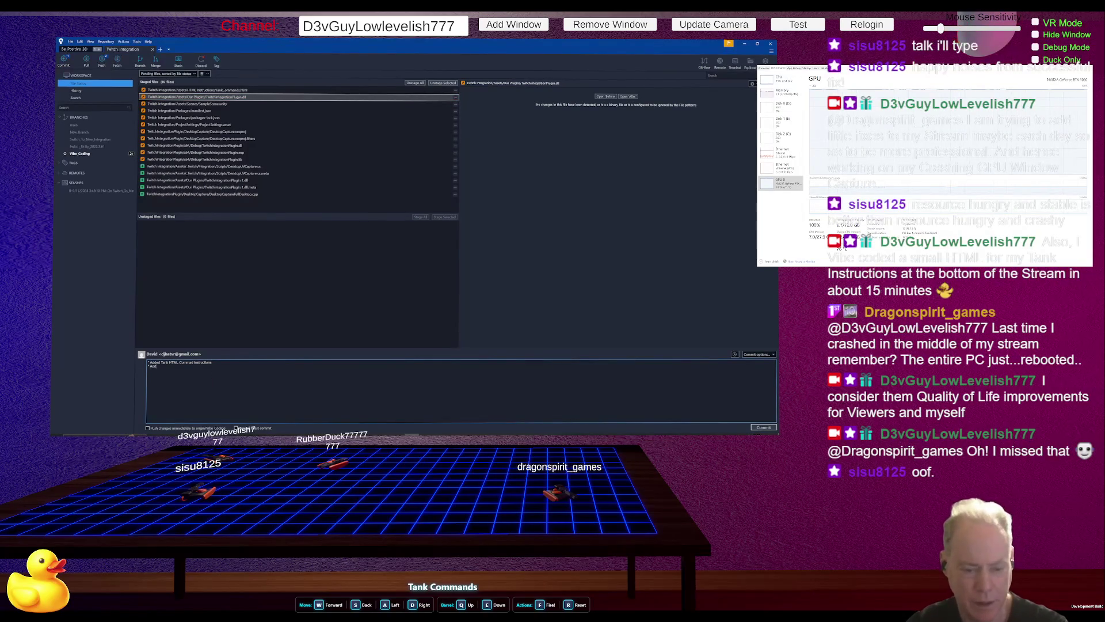
{"action": "type", "text": "ed New W"}
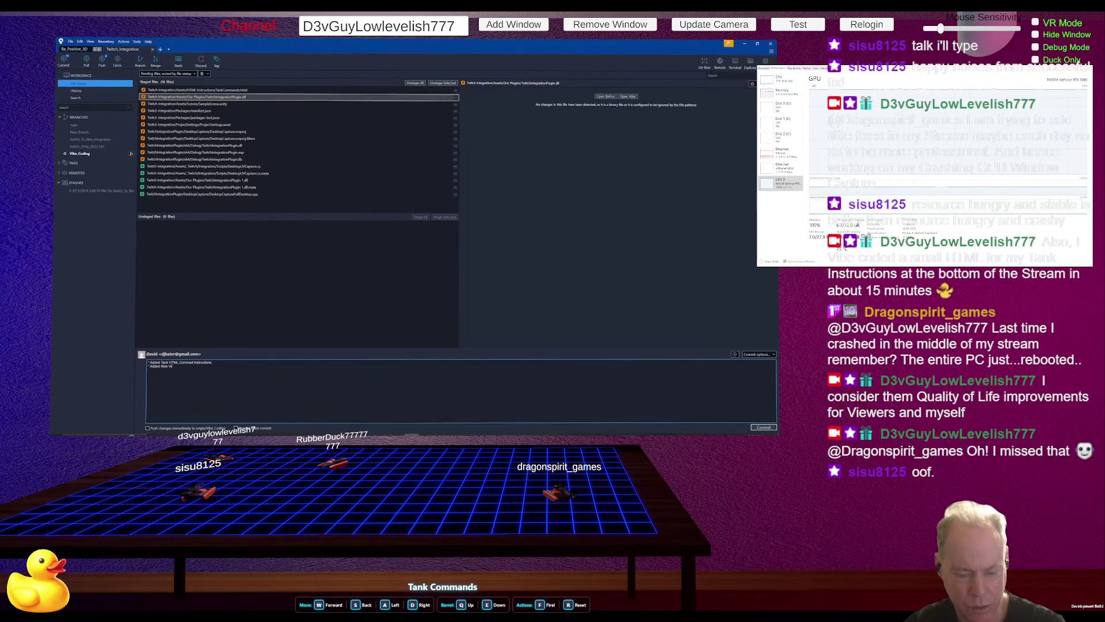
{"action": "type", "text": "indow Capture"}
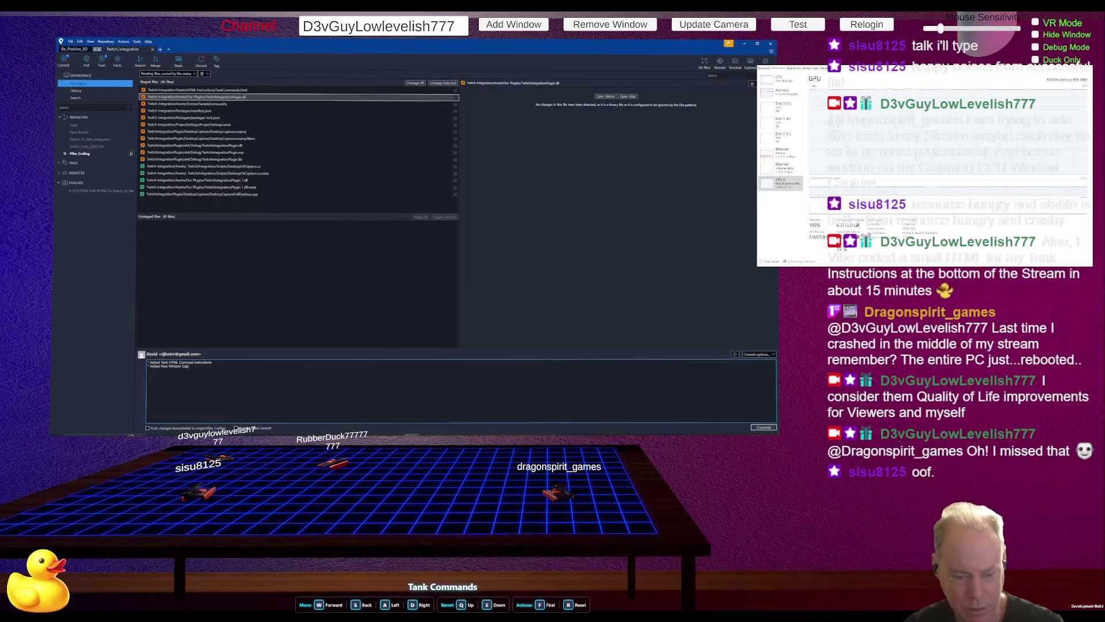
{"action": "left_click", "coordinate": [179, 367]}
{"action": "type", "text": "and Impl"}
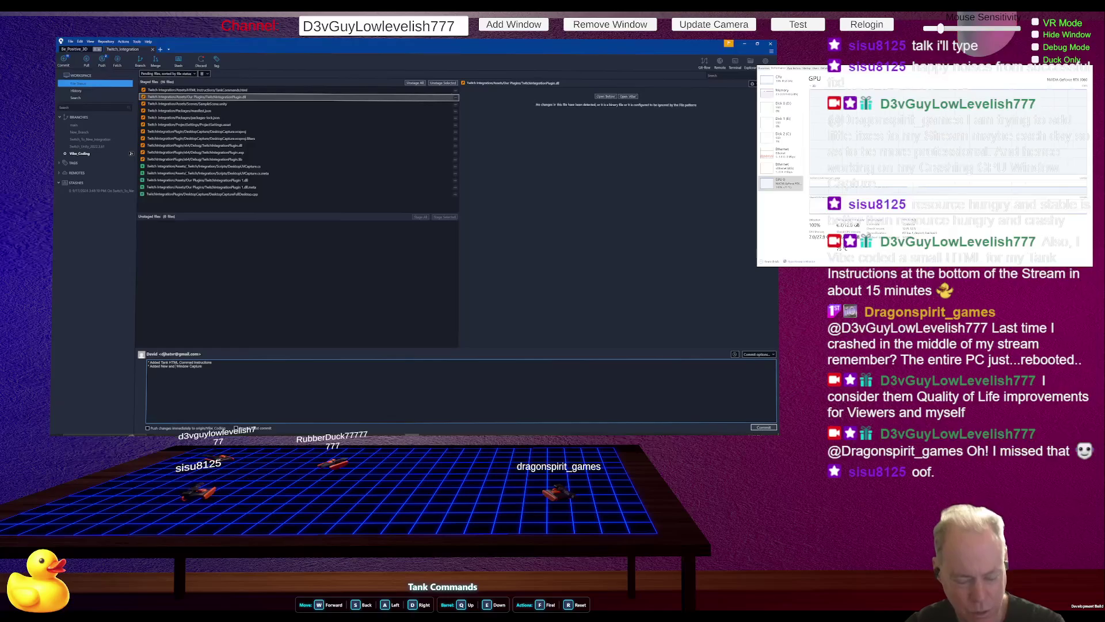
{"action": "type", "text": "ed"}
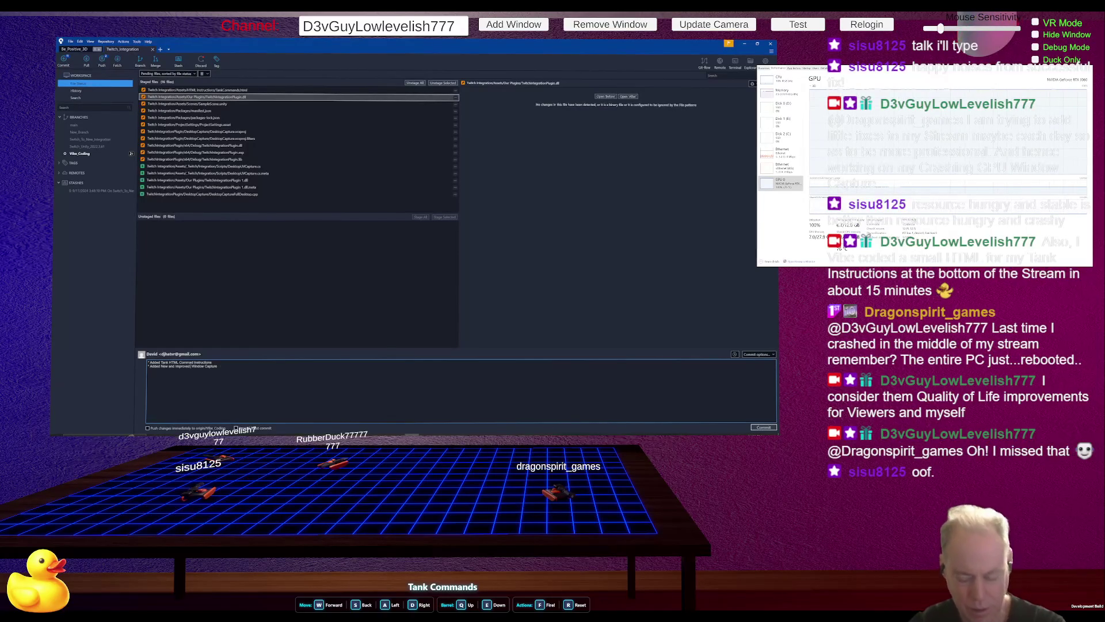
{"action": "left_click", "coordinate": [191, 366]}
{"action": "type", "text": "GPU"}
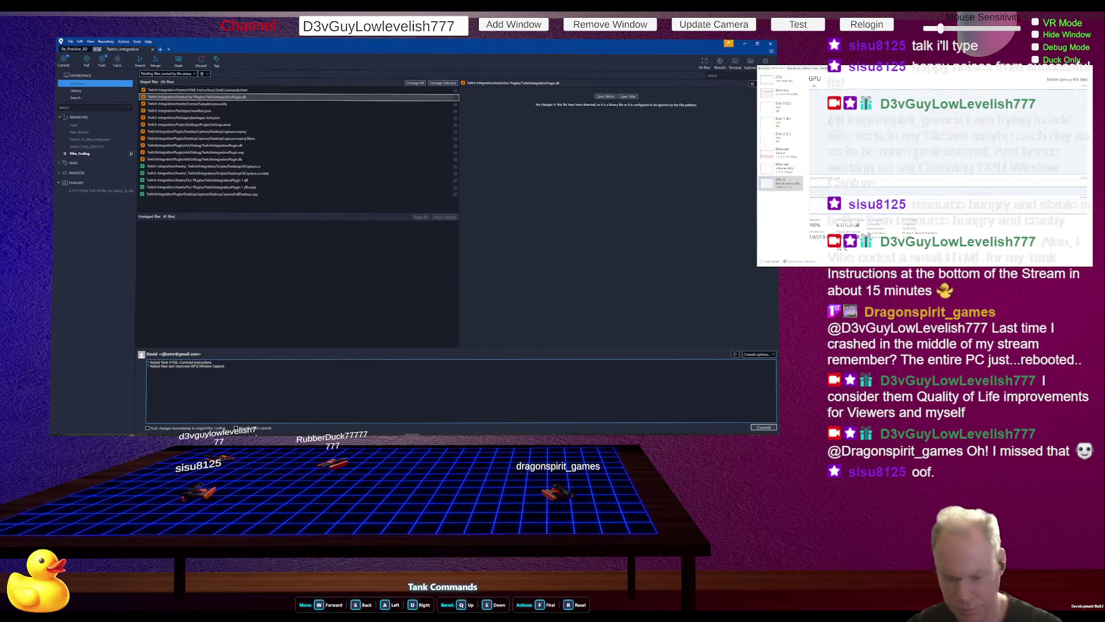
Commit the staged Twitch Integration files with the two-line message
{"action": "left_click", "coordinate": [759, 428]}
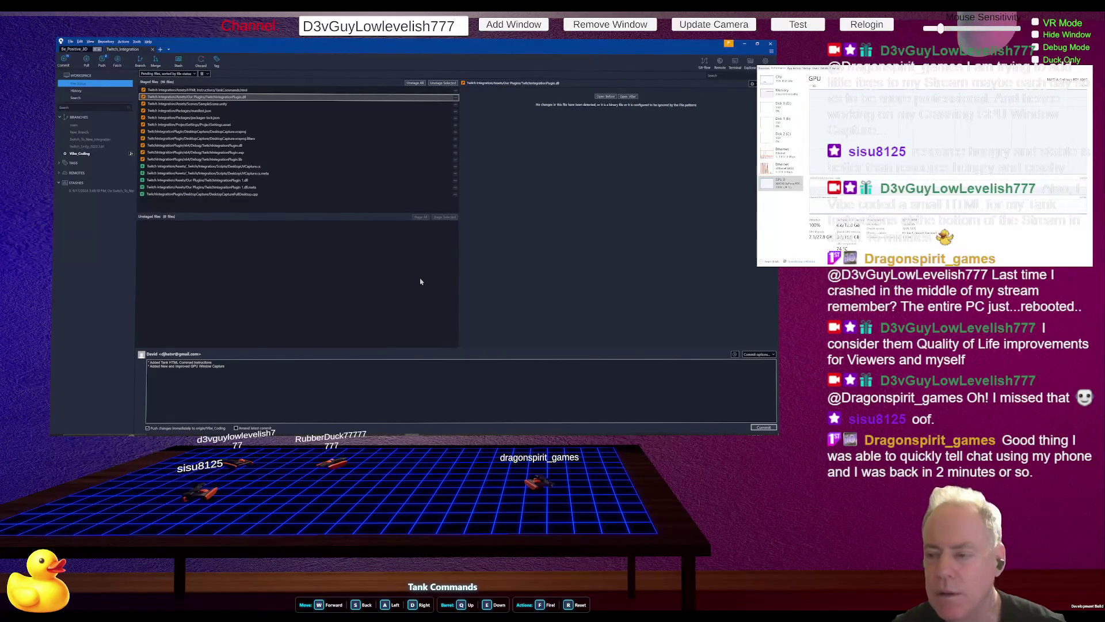
Back in Unity, clear the Console warnings and start a Windows build from Build Settings
{"action": "key", "text": "alt+Tab"}
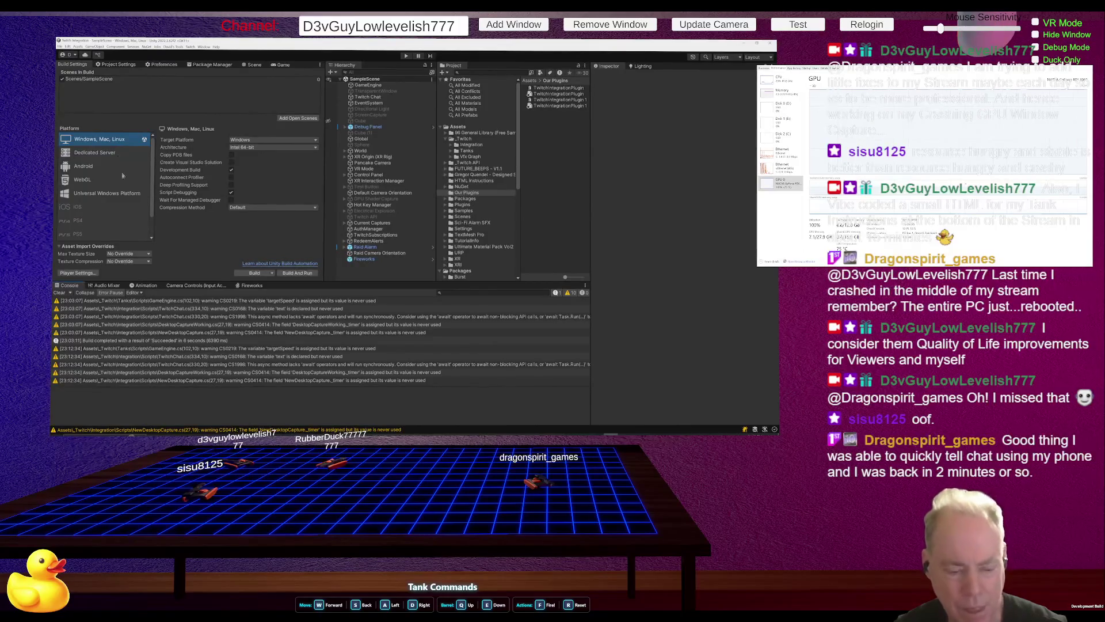
{"action": "left_click", "coordinate": [237, 273]}
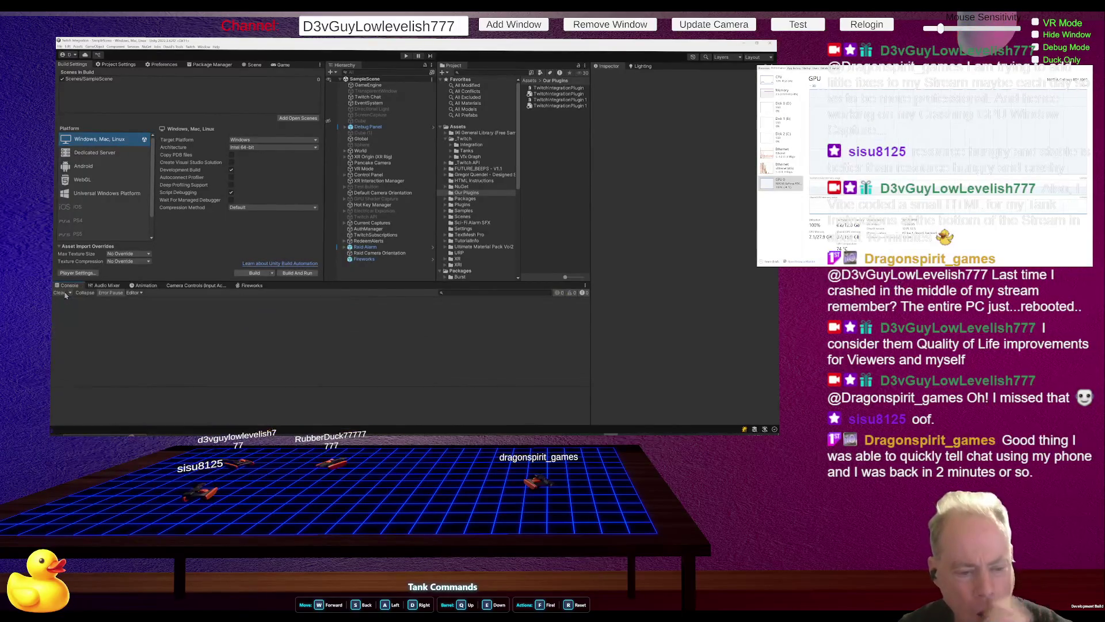
{"action": "left_click", "coordinate": [254, 273]}
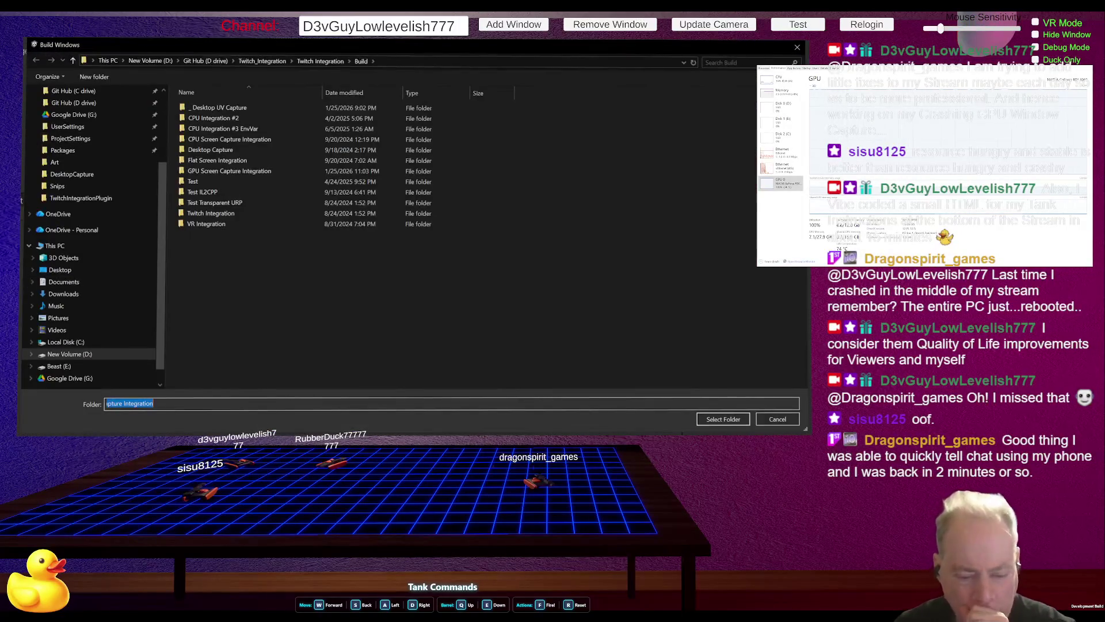
Accept the Build subfolder, let the Windows build finish, and bring the new game forward
{"action": "key", "text": "Return"}
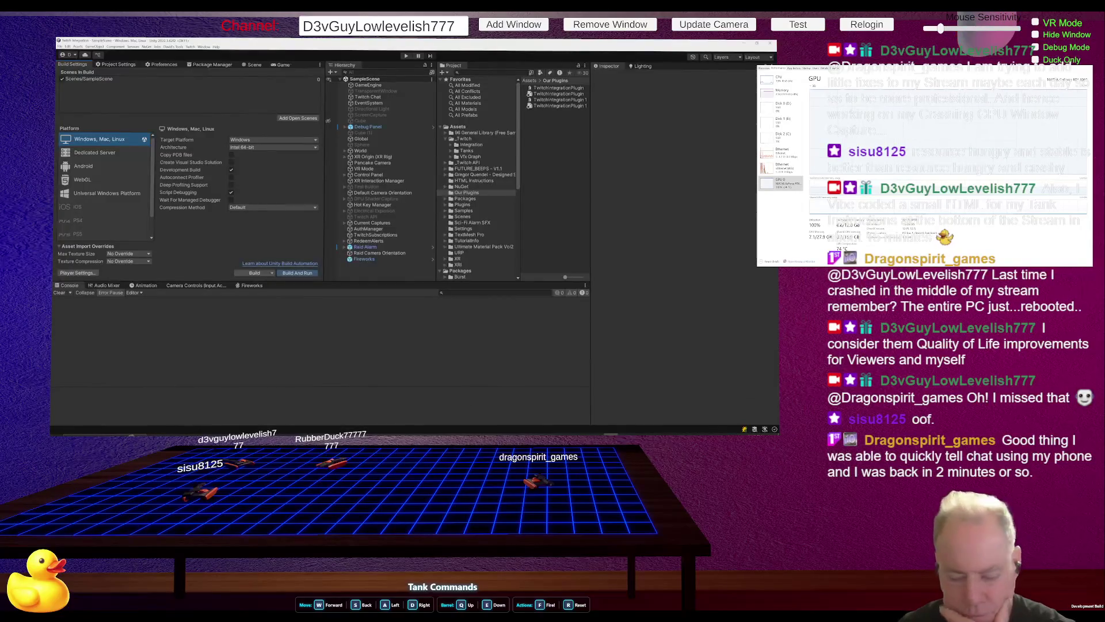
{"action": "mouse_move", "coordinate": [167, 431]}
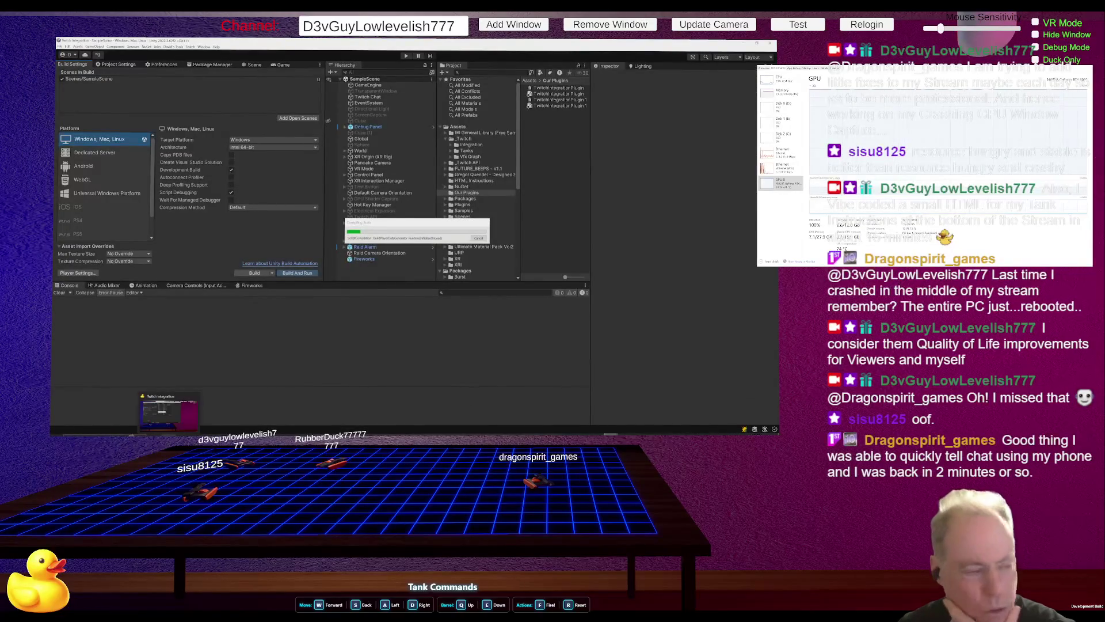
{"action": "left_click", "coordinate": [167, 410]}
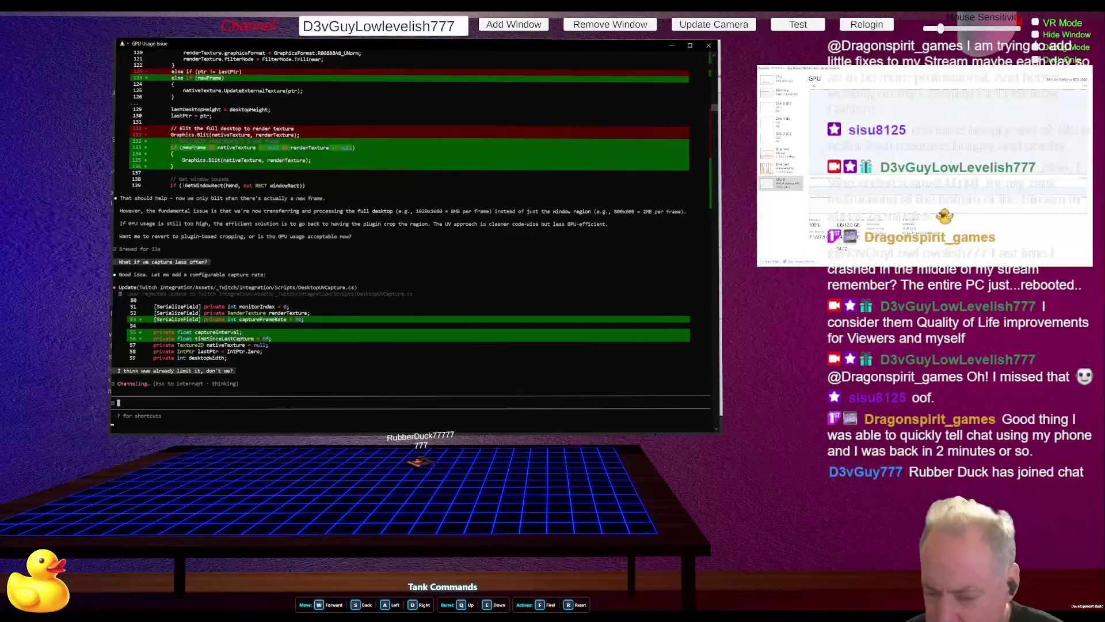
Switch to the Unity Editor so the game's capture screen mirrors it instead of the terminal
{"action": "key", "text": "alt+Tab"}
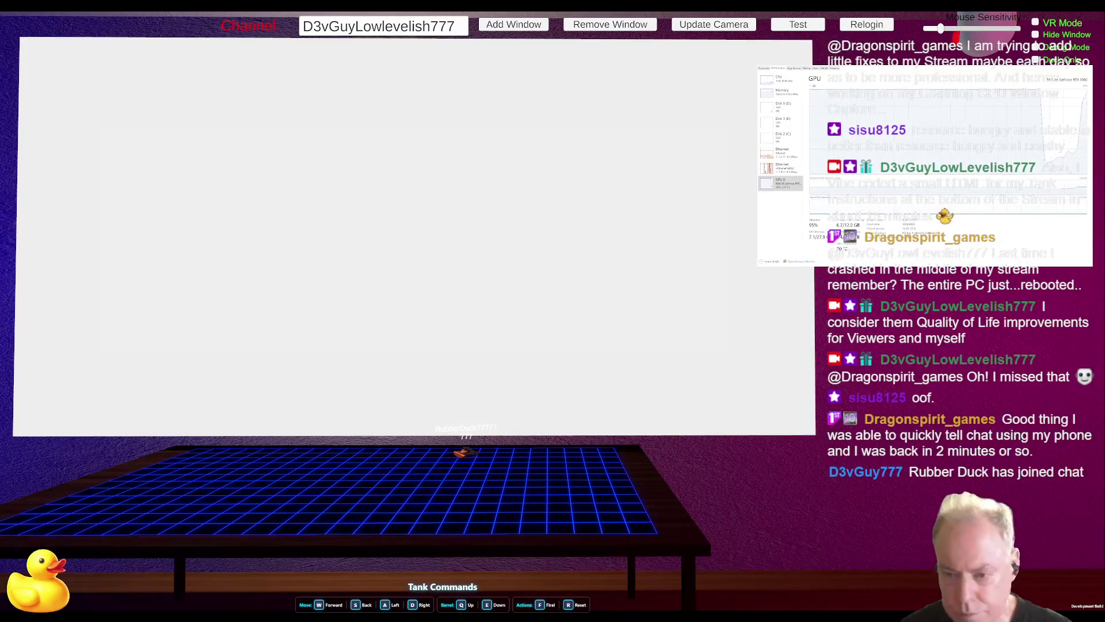
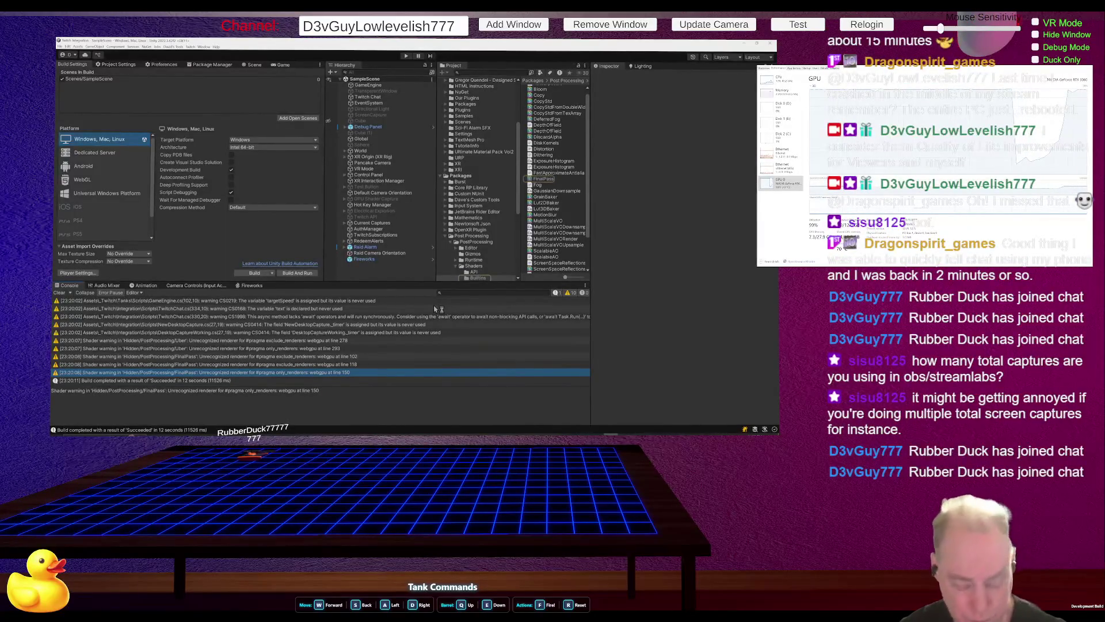
Switch the in-scene desktop capture from Unity to the Paint window with the stick-figure sketch
{"action": "key", "text": "alt+Tab"}
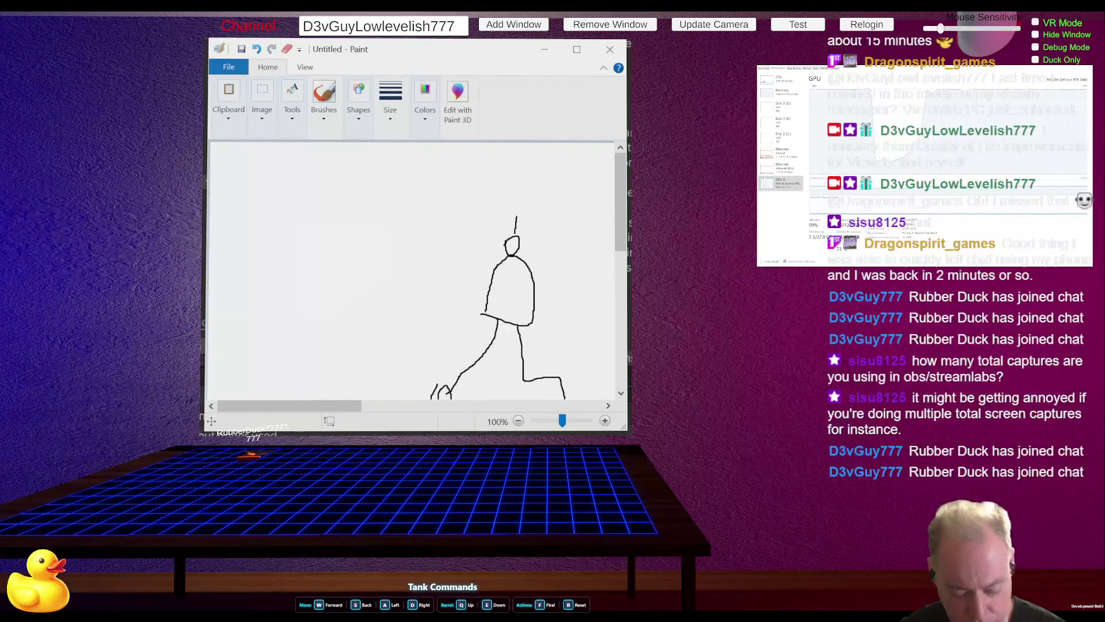
Cycle the capture past the notification panel to the Git client's staged files and commit message
{"action": "key", "text": "super+a"}
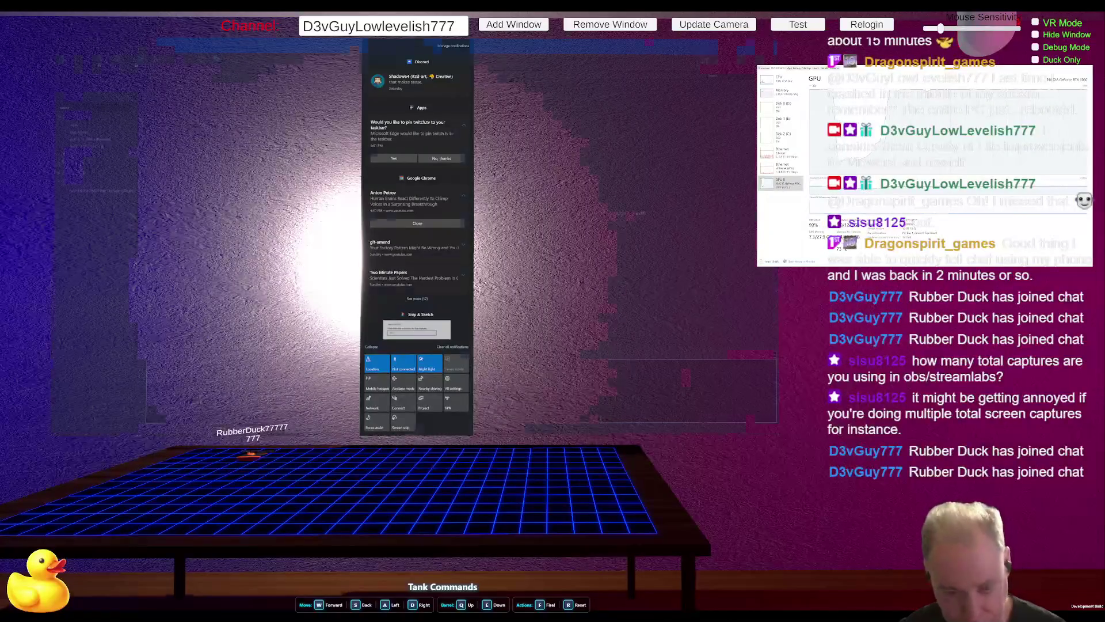
{"action": "key", "text": "Escape"}
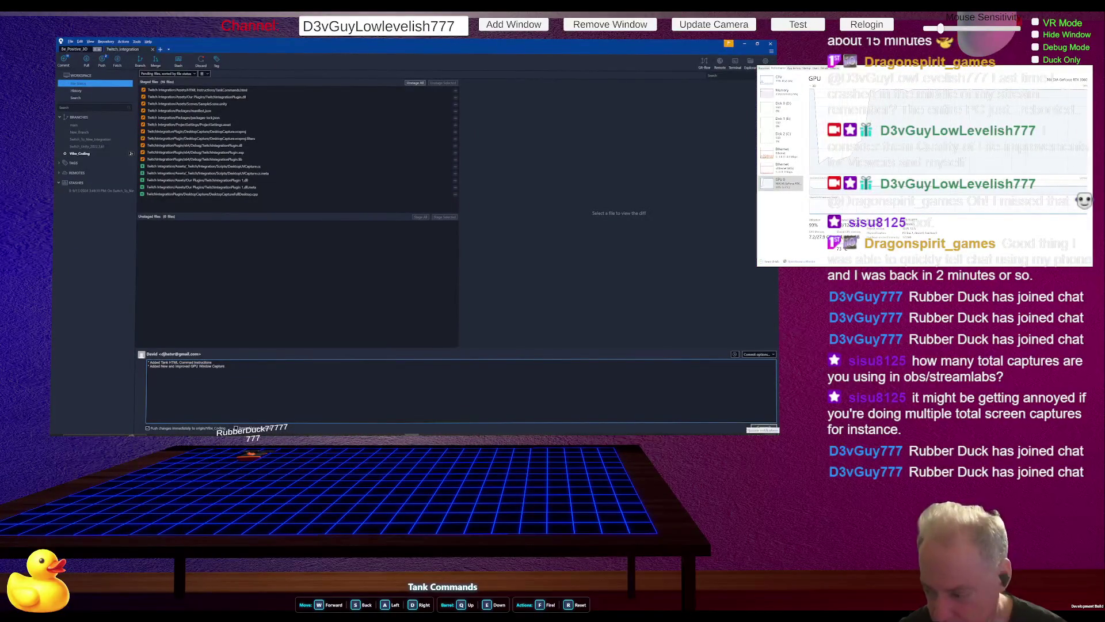
Bring Fork back into capture and commit the staged Twitch Integration changes with the drafted message
{"action": "key", "text": "super+a"}
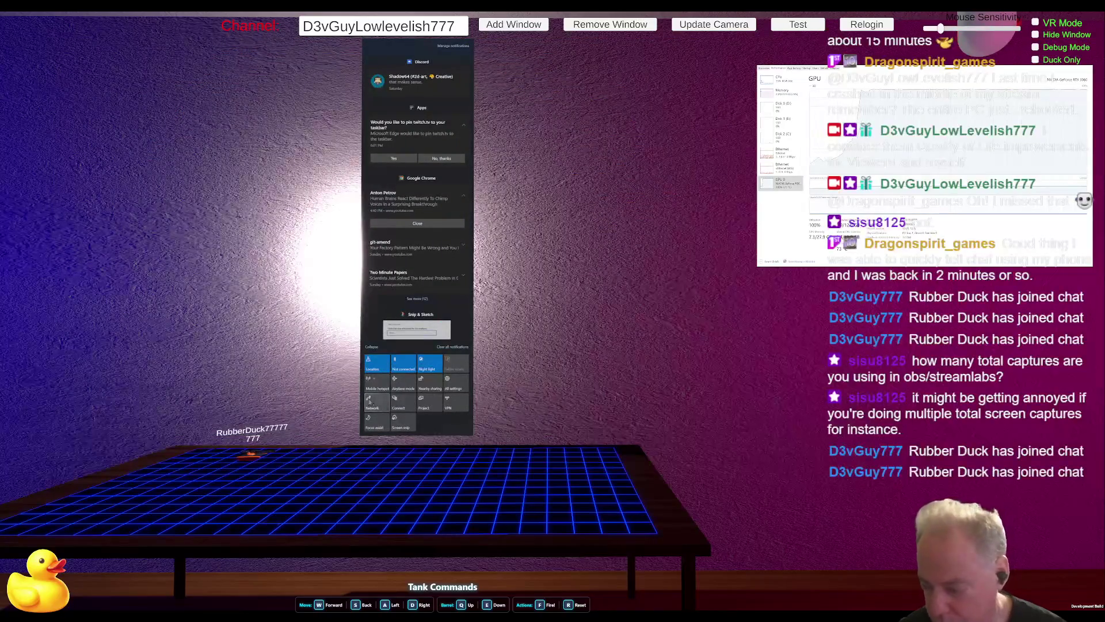
{"action": "key", "text": "Escape"}
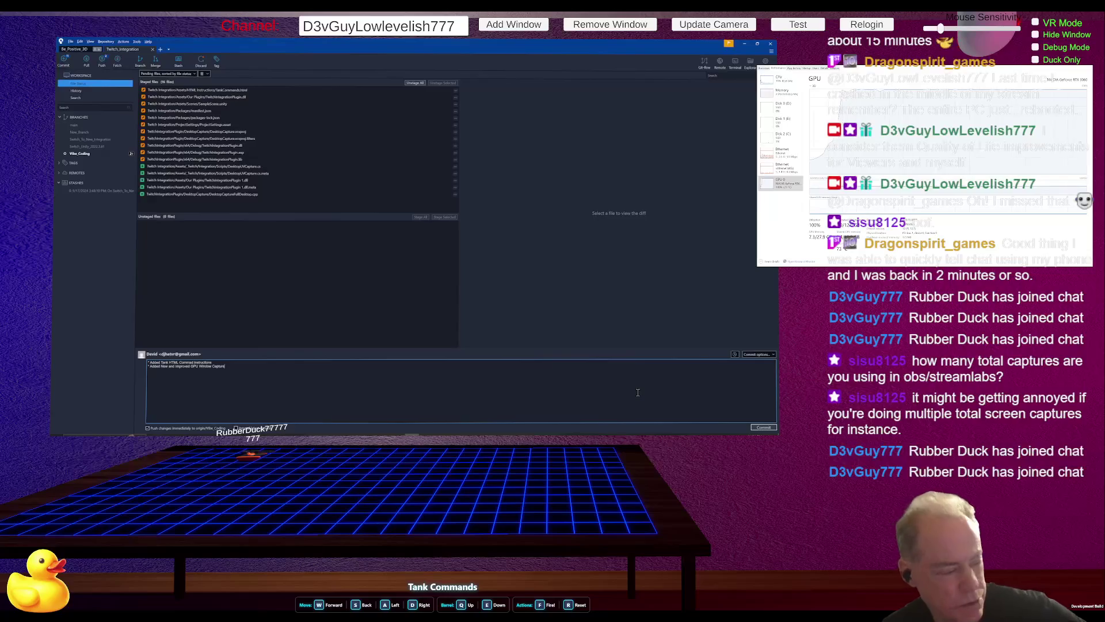
{"action": "left_click", "coordinate": [757, 430]}
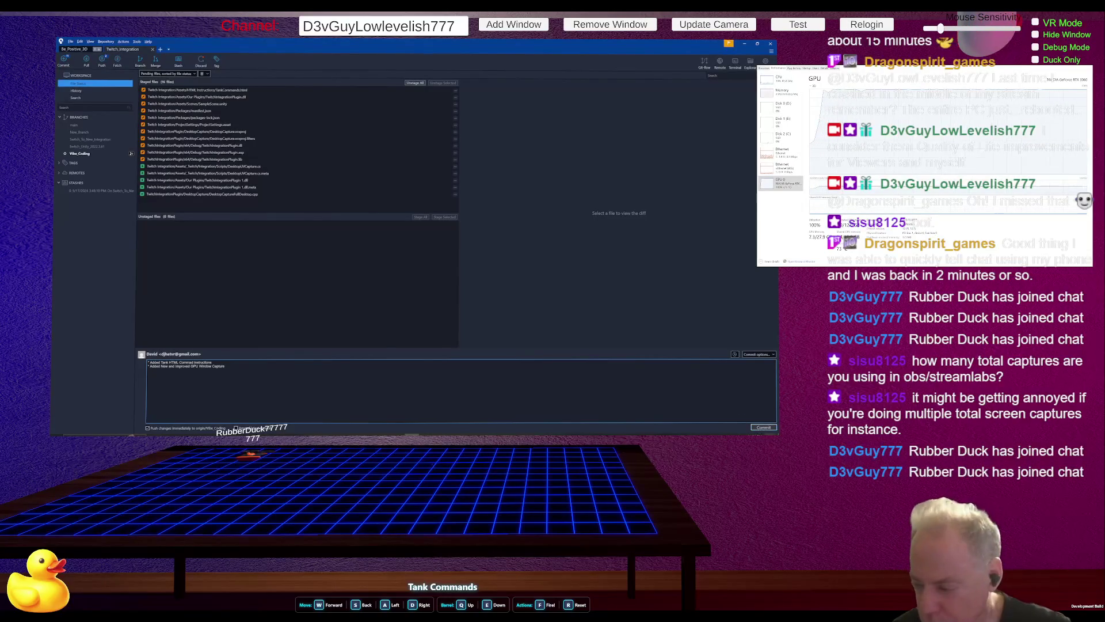
{"action": "key", "text": "super+a"}
{"action": "left_click", "coordinate": [769, 430]}
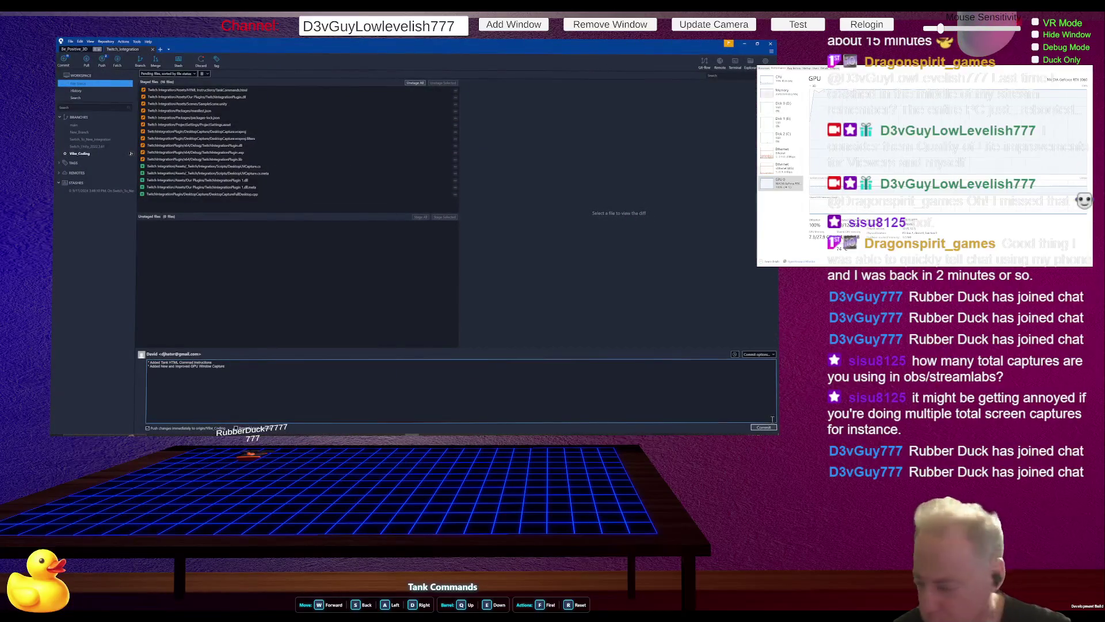
{"action": "left_click", "coordinate": [768, 430]}
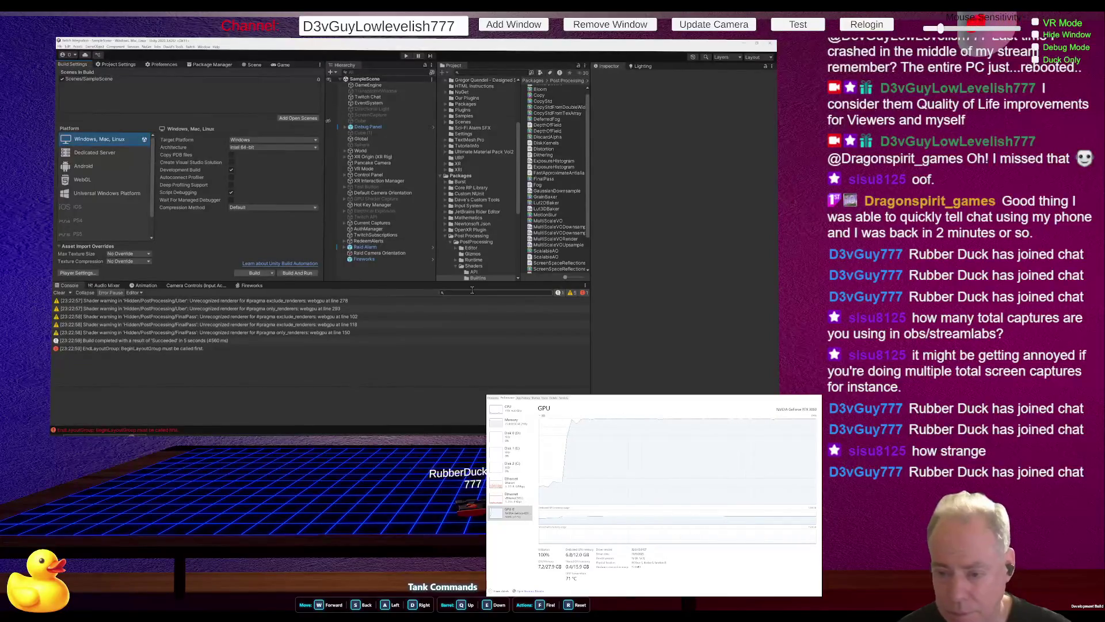
Select the Plane under Current Captures > Desktop UV Capture and edit its Window Selector Fps value
{"action": "left_click", "coordinate": [372, 222]}
{"action": "left_click", "coordinate": [344, 223]}
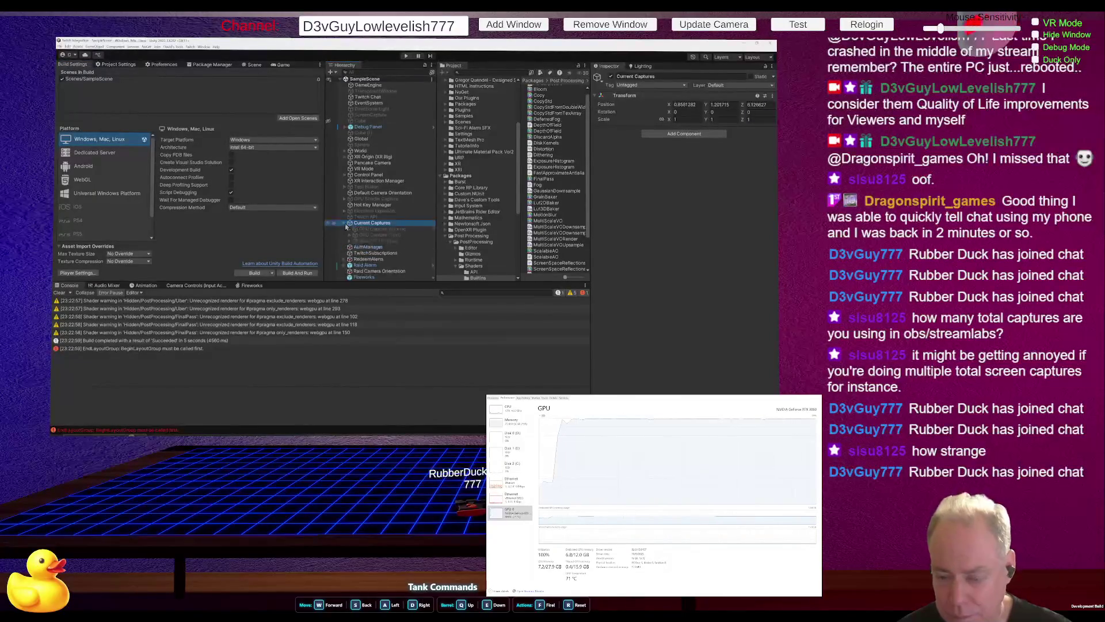
{"action": "key", "text": "Down"}
{"action": "key", "text": "Down"}
{"action": "key", "text": "Down"}
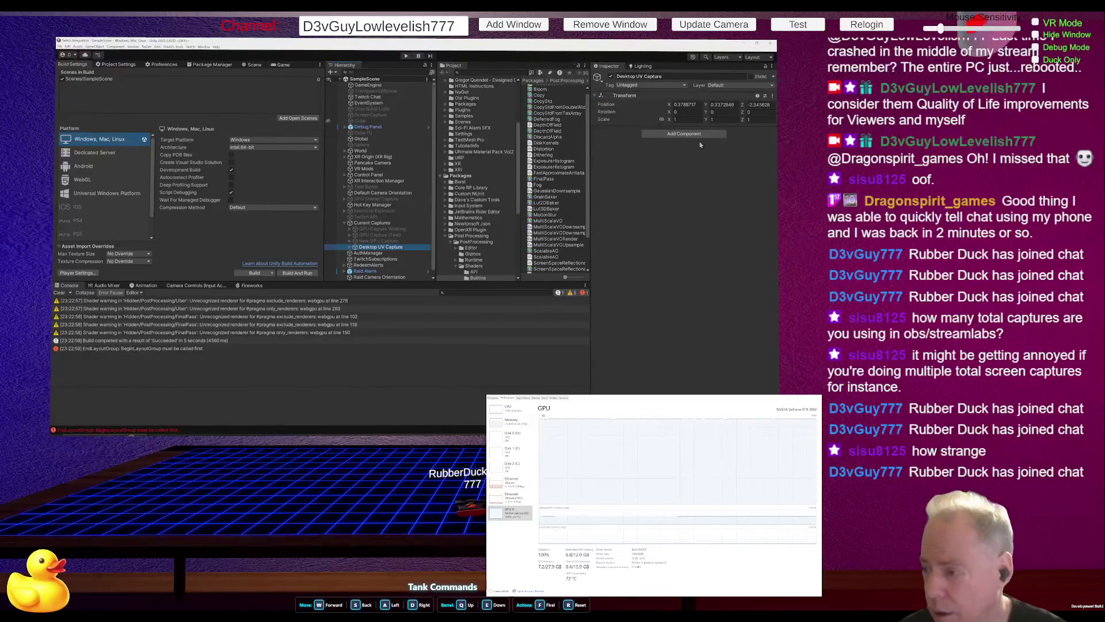
{"action": "left_click", "coordinate": [350, 247]}
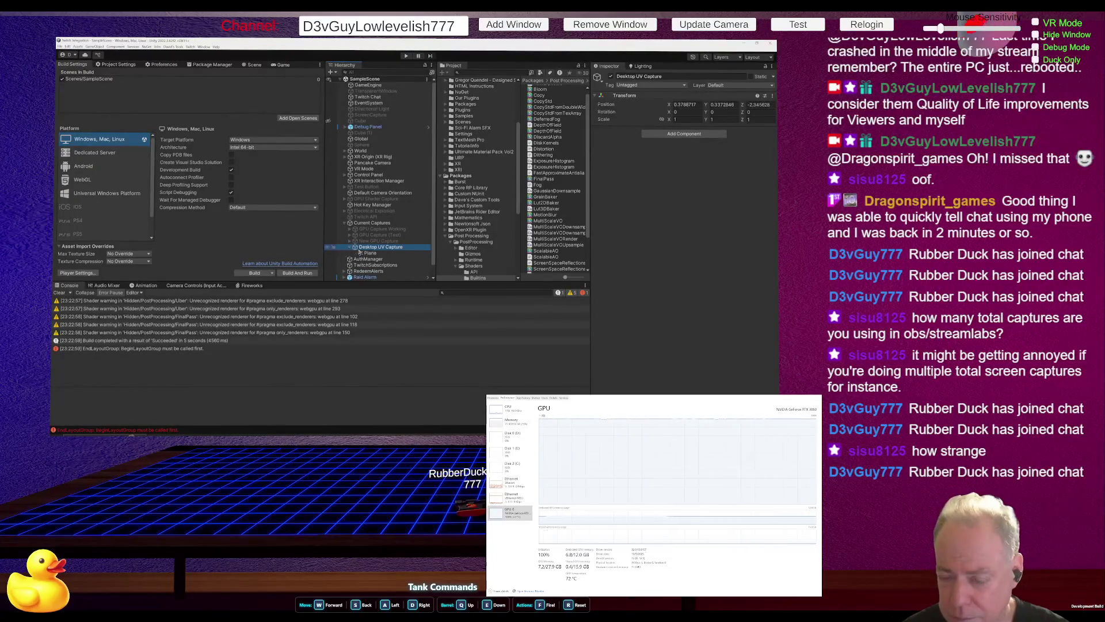
{"action": "left_click", "coordinate": [377, 254]}
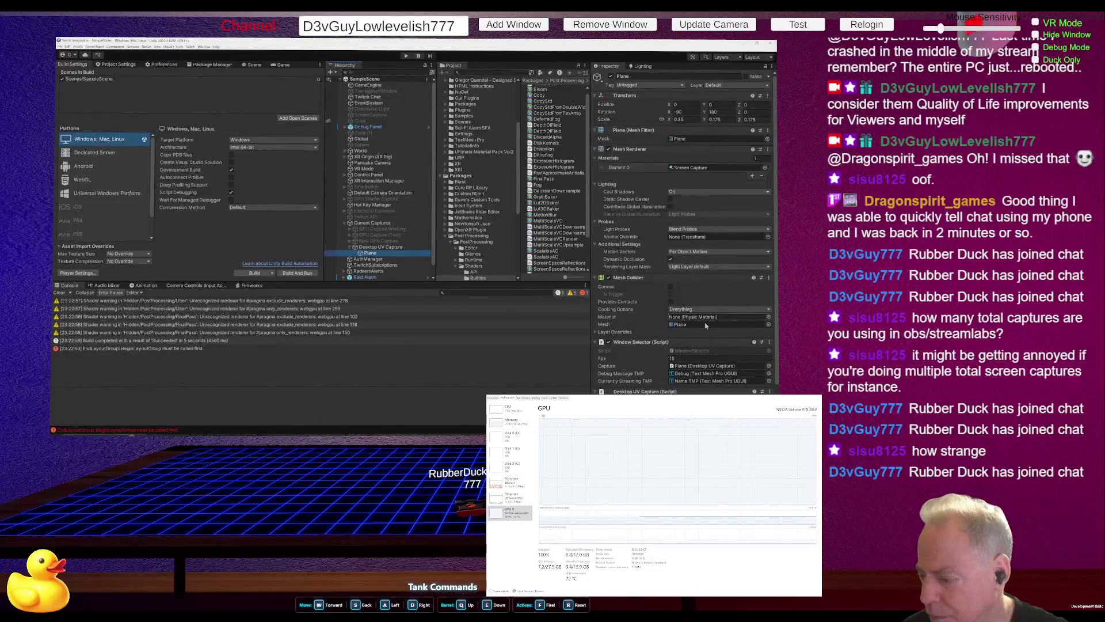
{"action": "left_click", "coordinate": [696, 359]}
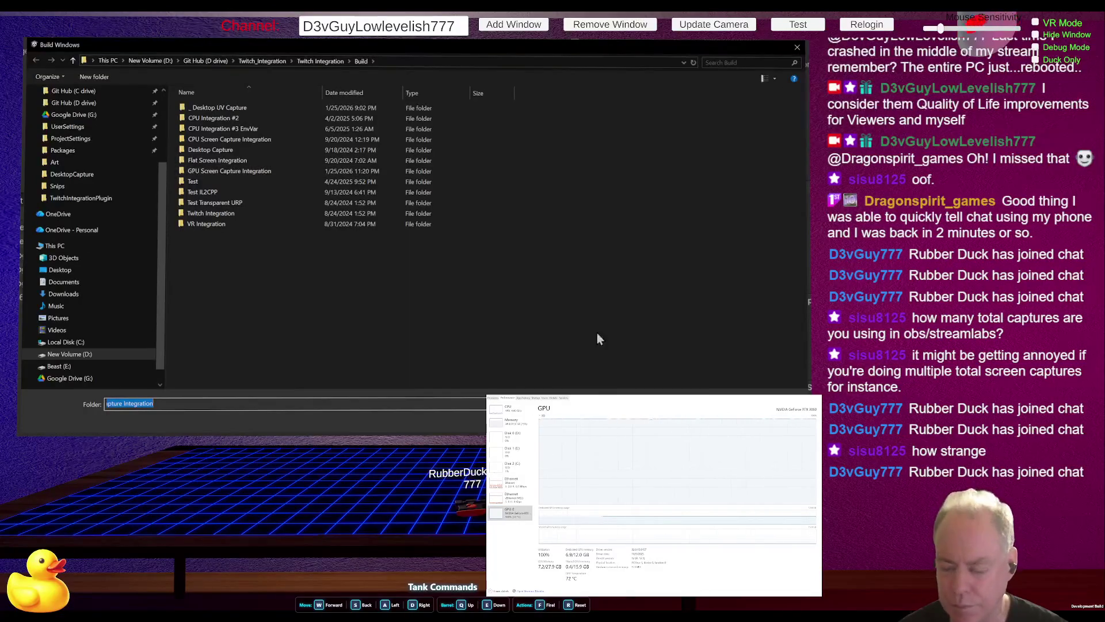
Confirm the Build output folder, save SampleScene, and inspect the Build succeeded console entry
{"action": "key", "text": "Return"}
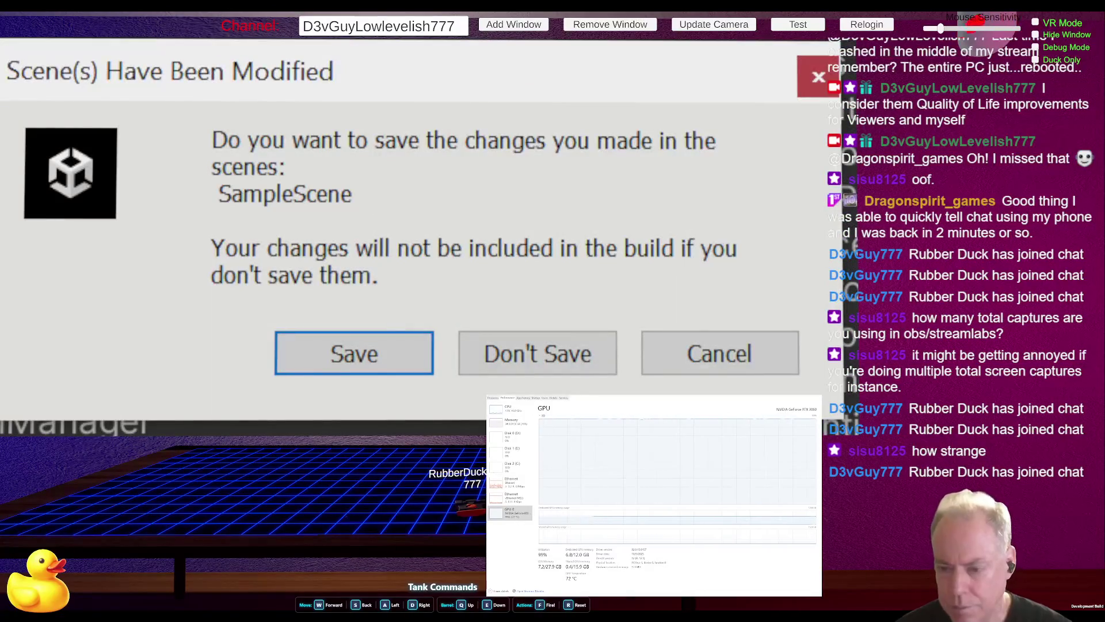
{"action": "left_click", "coordinate": [371, 354]}
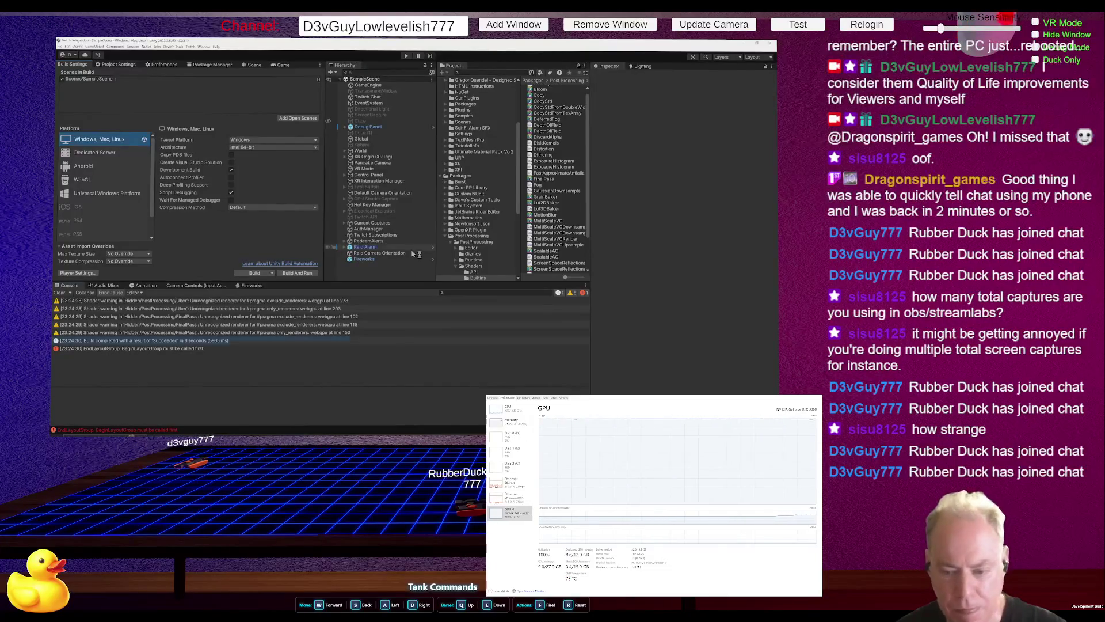
{"action": "left_click", "coordinate": [407, 341]}
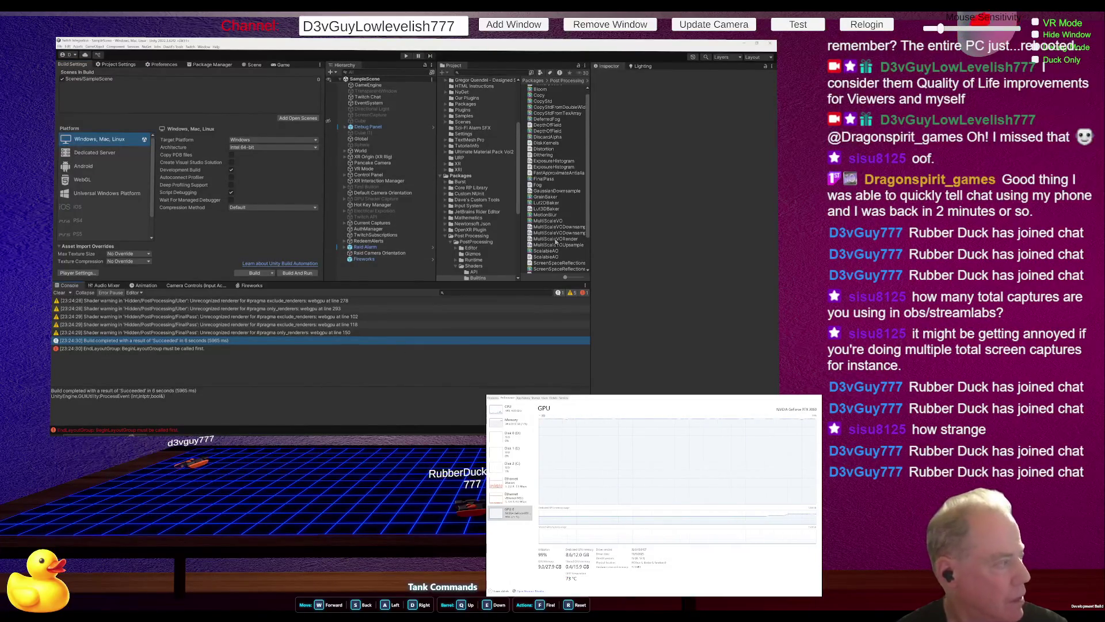